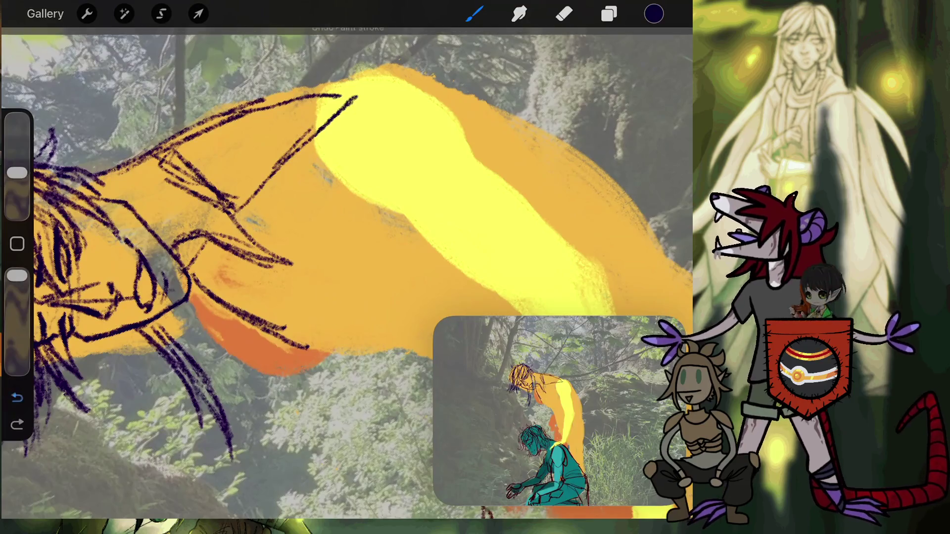
Step: Sketch dark curved lines on the yellow figure's arm and chest
{"action": "mouse_move", "coordinate": [344, 329]}
{"action": "left_mouse_down"}
{"action": "mouse_move", "coordinate": [310, 352]}
{"action": "mouse_move", "coordinate": [342, 300]}
{"action": "mouse_move", "coordinate": [393, 268]}
{"action": "left_mouse_up"}
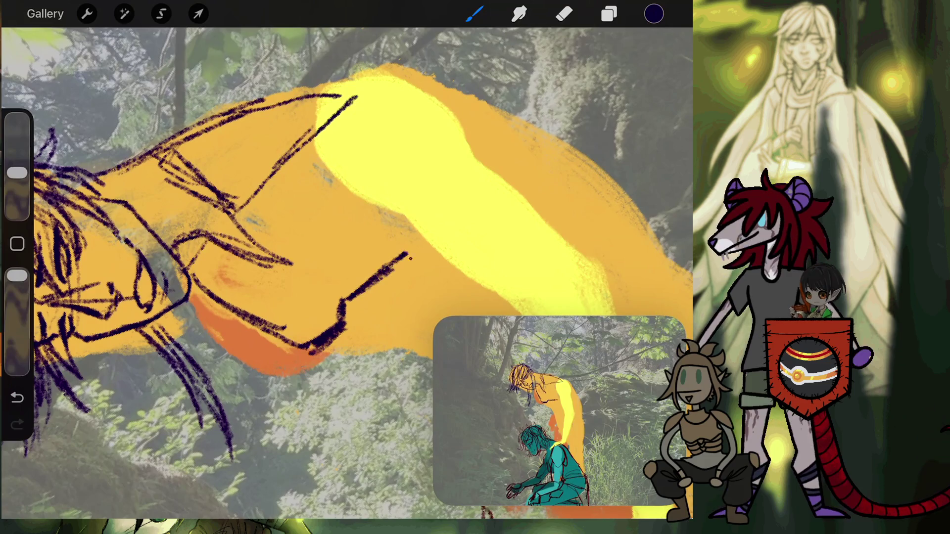
{"action": "mouse_move", "coordinate": [347, 272]}
{"action": "left_mouse_down"}
{"action": "mouse_move", "coordinate": [322, 223]}
{"action": "mouse_move", "coordinate": [348, 258]}
{"action": "left_mouse_up"}
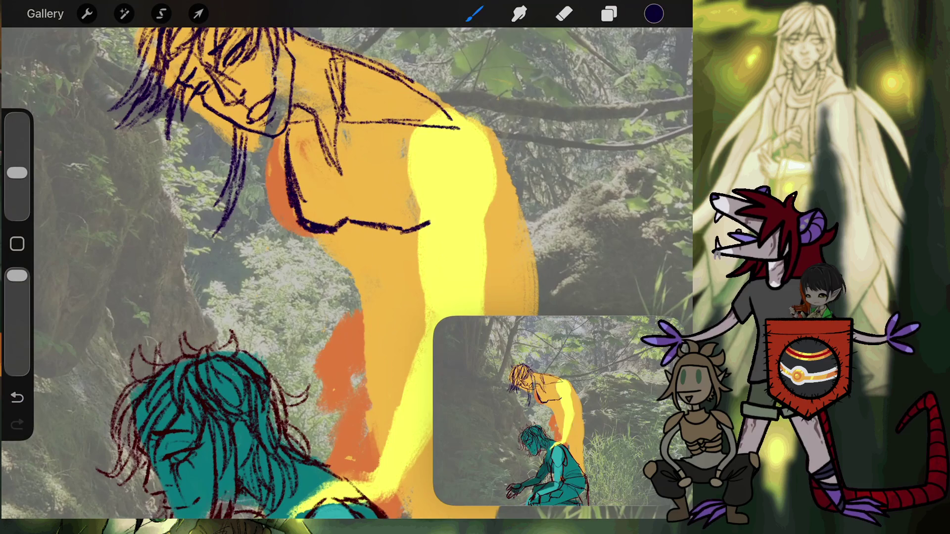
{"action": "mouse_move", "coordinate": [285, 184]}
{"action": "left_mouse_down"}
{"action": "mouse_move", "coordinate": [303, 235]}
{"action": "mouse_move", "coordinate": [341, 254]}
{"action": "mouse_move", "coordinate": [357, 236]}
{"action": "mouse_move", "coordinate": [427, 236]}
{"action": "left_mouse_up"}
Step: Erase a small stray patch of the chest line with the Eraser
{"action": "left_click", "coordinate": [609, 14]}
{"action": "left_click", "coordinate": [564, 14]}
{"action": "mouse_move", "coordinate": [389, 231]}
{"action": "left_mouse_down"}
{"action": "mouse_move", "coordinate": [408, 233]}
{"action": "mouse_move", "coordinate": [340, 227]}
{"action": "left_mouse_up"}
{"action": "scroll", "coordinate": [346, 268], "scroll_direction": "down", "scroll_amount": 5}
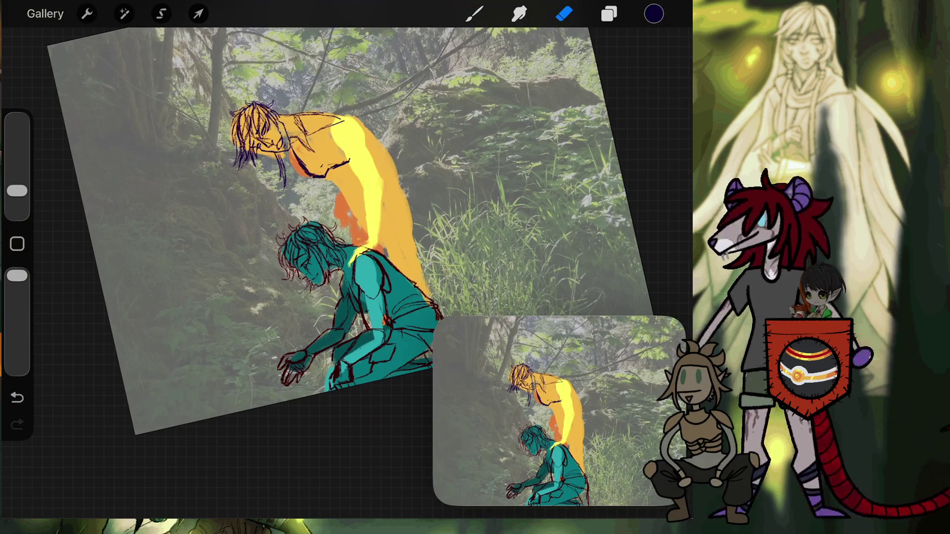
Step: Erase the back sketch line, then draw short dark strokes on the yellow figure's back and chest
{"action": "scroll", "coordinate": [322, 198], "scroll_direction": "up", "scroll_amount": 5}
{"action": "left_click_drag", "start_coordinate": [334, 220], "coordinate": [294, 252]}
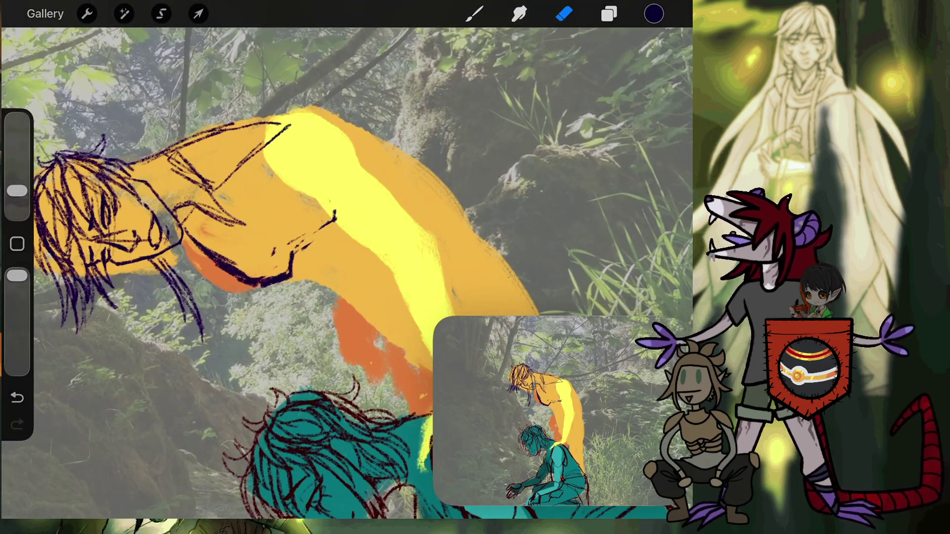
{"action": "key", "text": "b"}
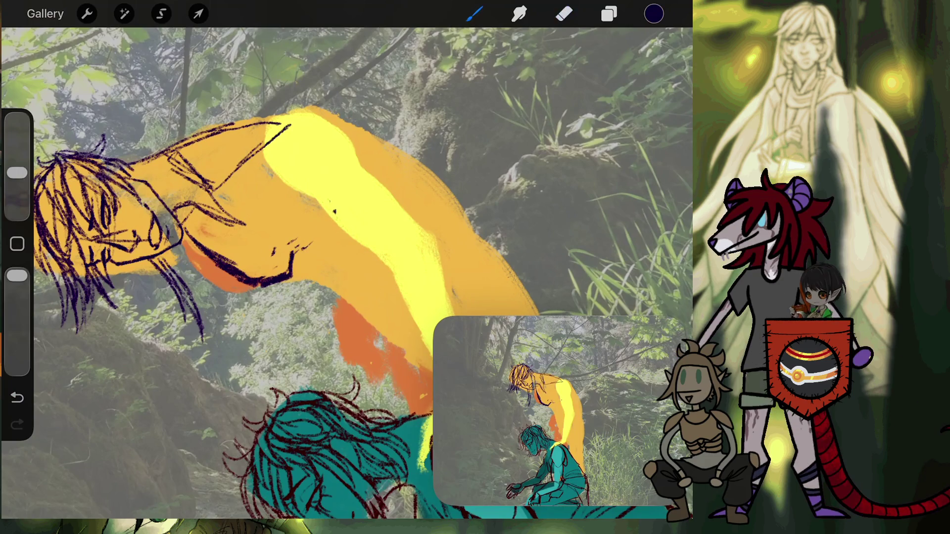
{"action": "left_click_drag", "start_coordinate": [337, 212], "coordinate": [322, 232]}
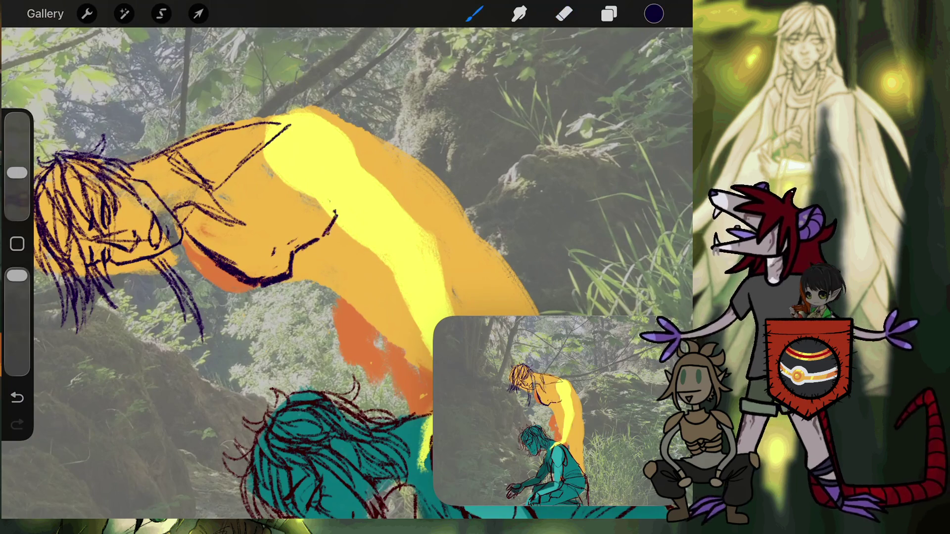
{"action": "left_click_drag", "start_coordinate": [232, 222], "coordinate": [272, 253]}
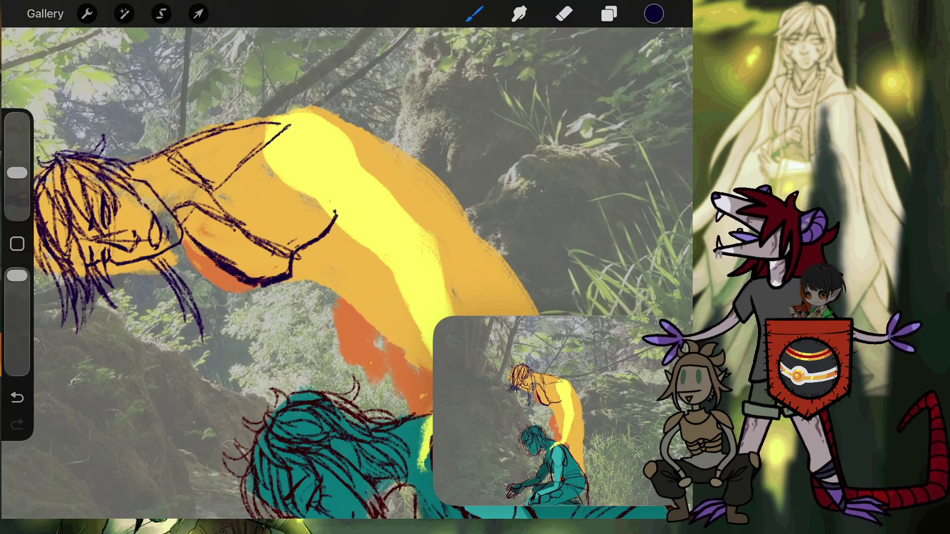
{"action": "scroll", "coordinate": [347, 272], "scroll_direction": "down", "scroll_amount": 1}
{"action": "scroll", "coordinate": [346, 272], "scroll_direction": "down", "scroll_amount": 2}
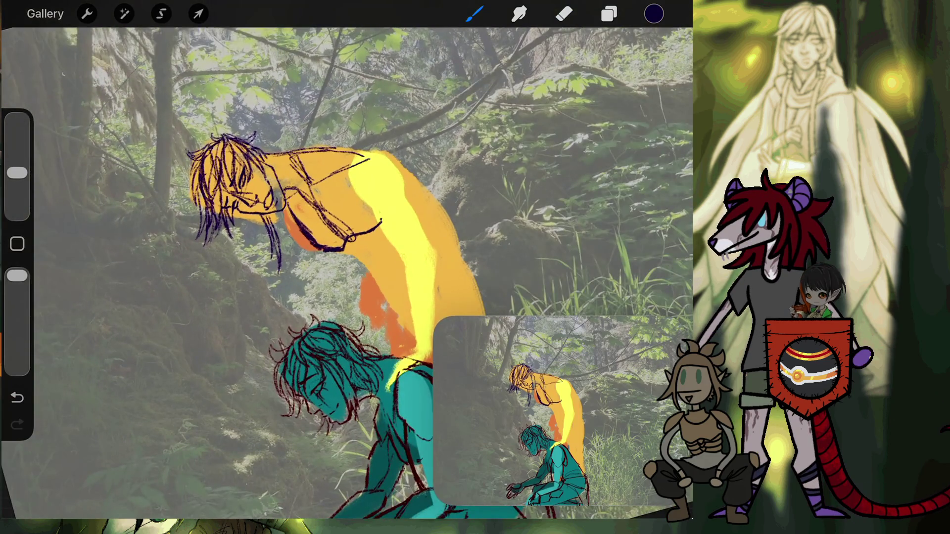
{"action": "scroll", "coordinate": [347, 273], "scroll_direction": "up", "scroll_amount": 2}
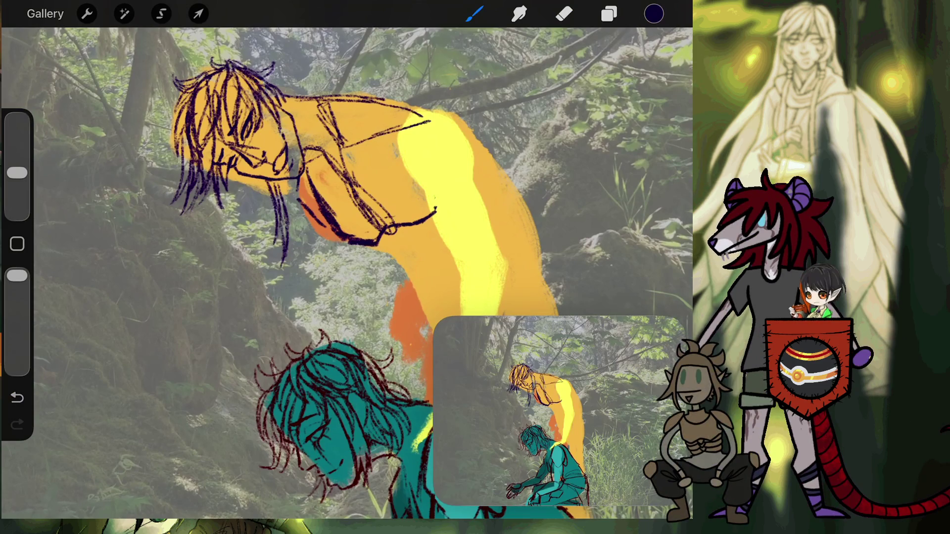
Step: Draw a vertical and a curved dark line up top, a line under the chest, and the side outline
{"action": "scroll", "coordinate": [347, 272], "scroll_direction": "down", "scroll_amount": 3}
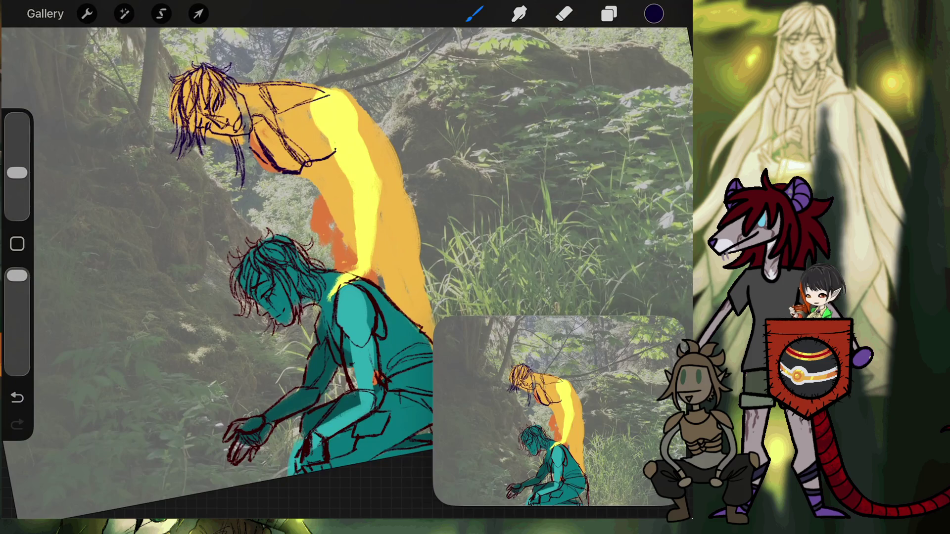
{"action": "scroll", "coordinate": [346, 272], "scroll_direction": "up", "scroll_amount": 3}
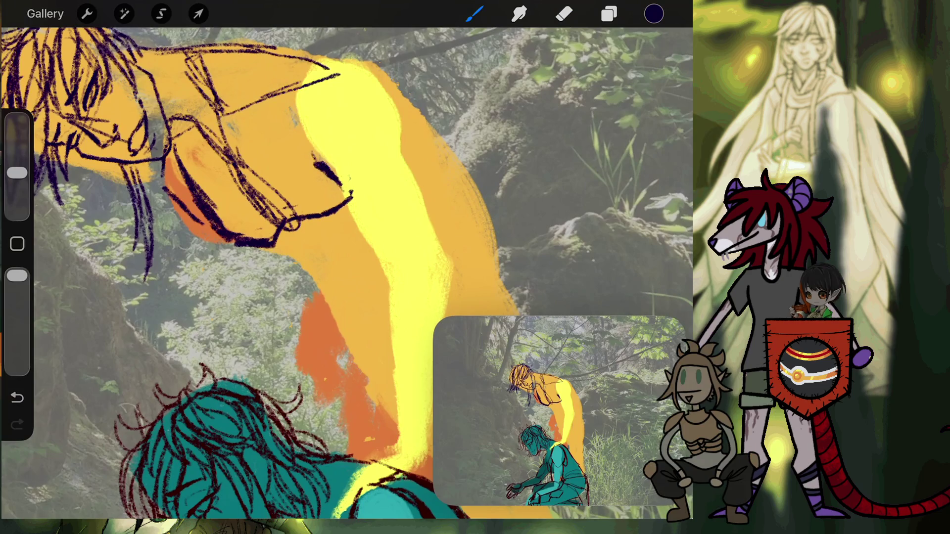
{"action": "left_click_drag", "start_coordinate": [402, 114], "coordinate": [405, 152]}
{"action": "left_click_drag", "start_coordinate": [369, 79], "coordinate": [403, 118]}
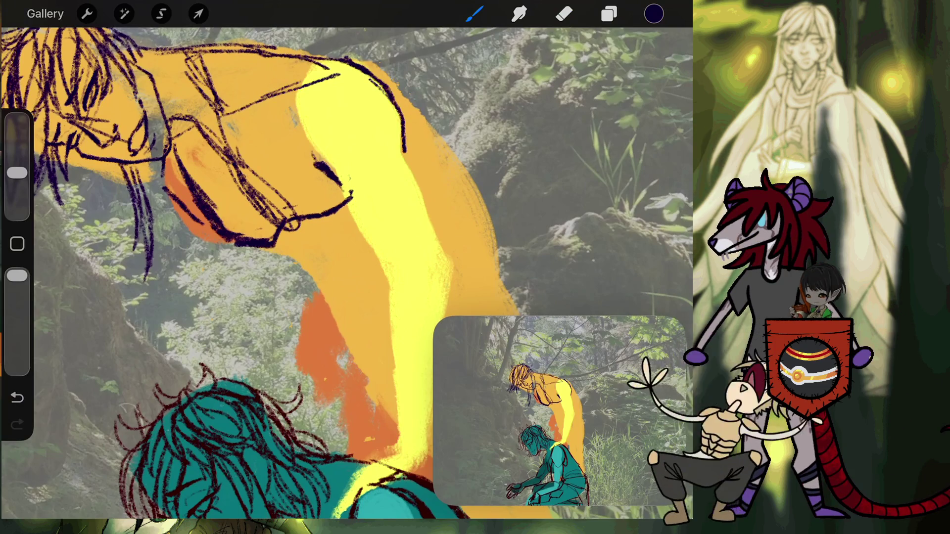
{"action": "scroll", "coordinate": [346, 272], "scroll_direction": "down", "scroll_amount": 3}
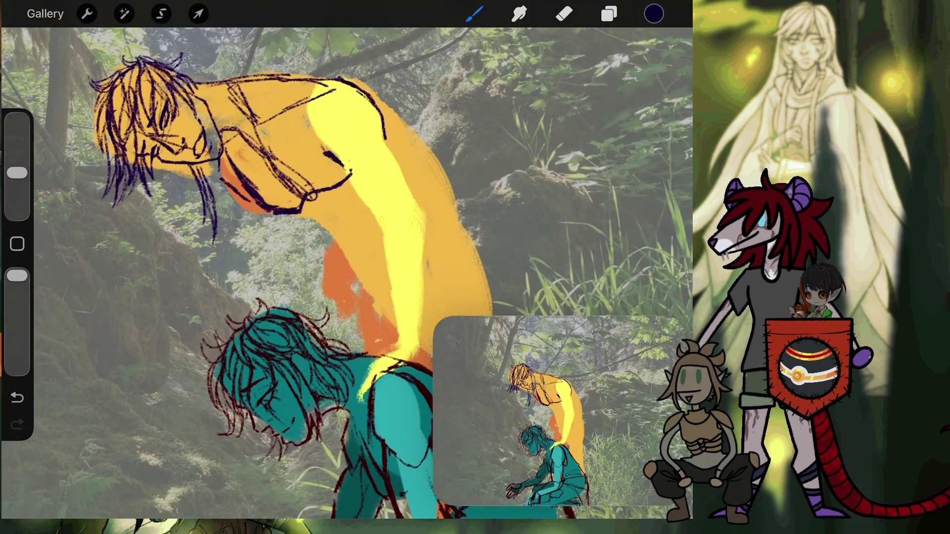
{"action": "left_click_drag", "start_coordinate": [301, 212], "coordinate": [384, 294]}
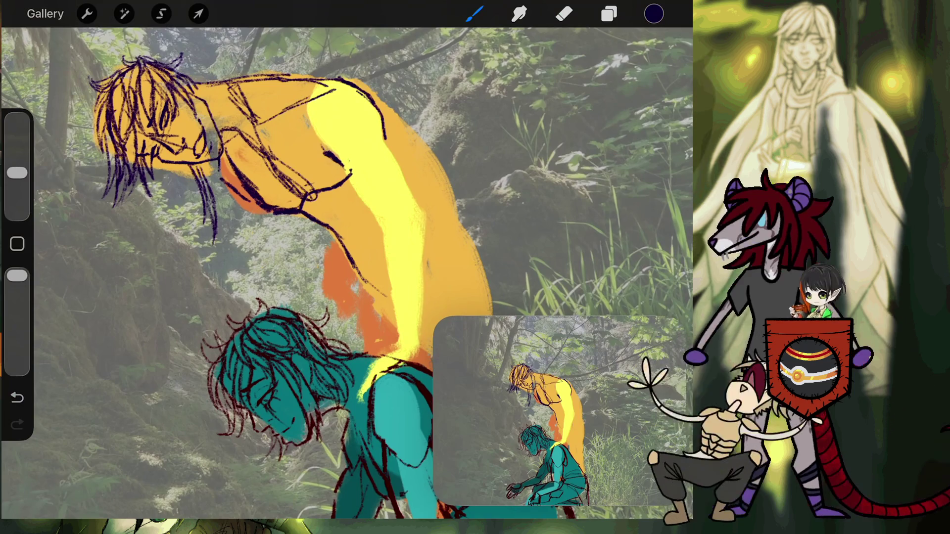
{"action": "left_click_drag", "start_coordinate": [377, 223], "coordinate": [393, 284]}
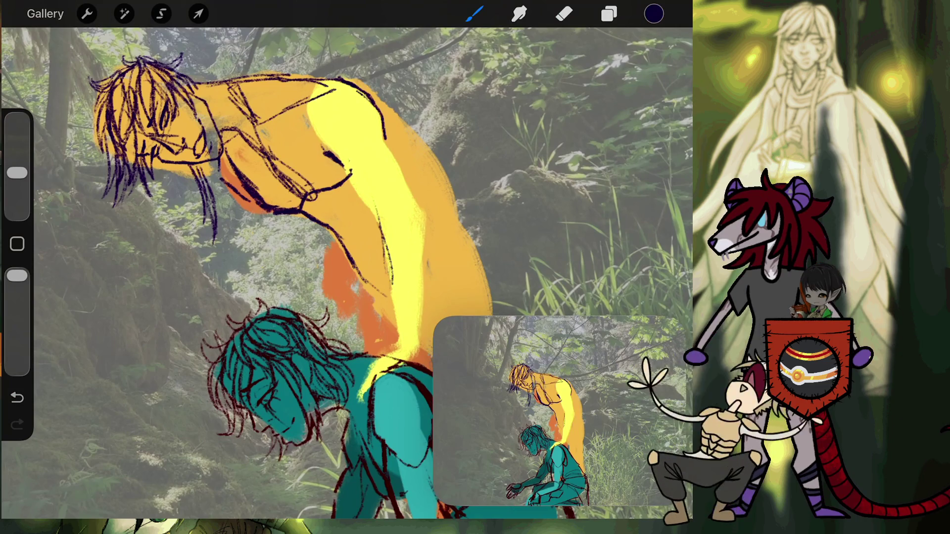
Step: Outline the yellow figure's upper back and right back edge, extending it further down
{"action": "left_click_drag", "start_coordinate": [385, 101], "coordinate": [425, 167]}
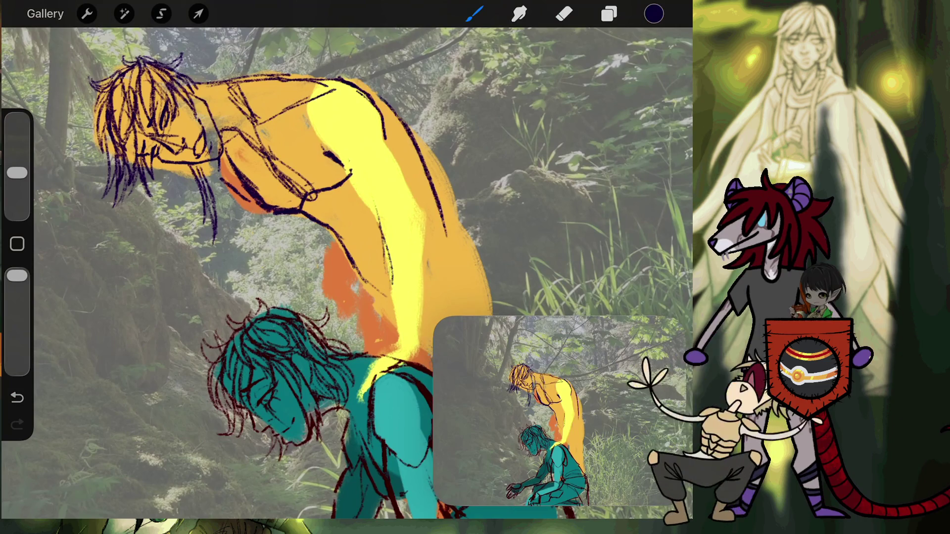
{"action": "scroll", "coordinate": [346, 273], "scroll_direction": "up", "scroll_amount": 3}
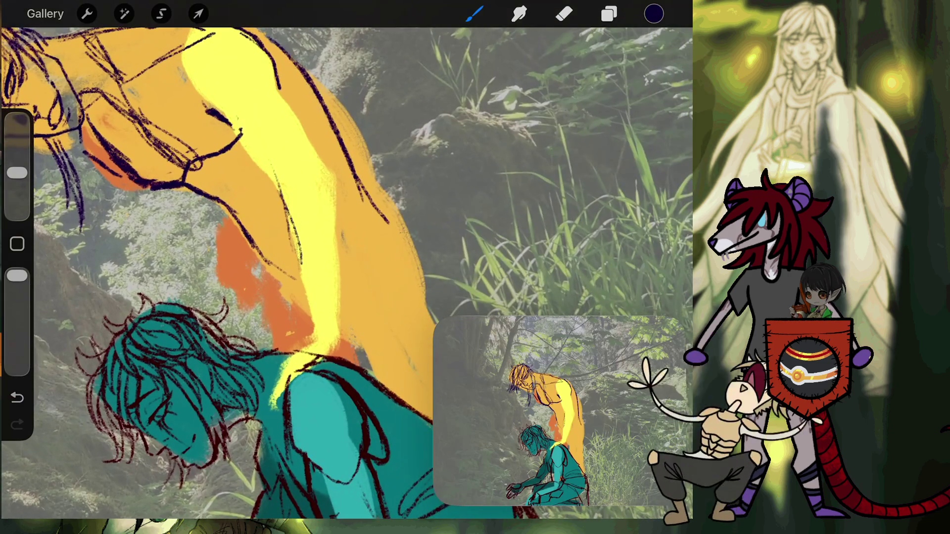
{"action": "key", "text": "ctrl+z"}
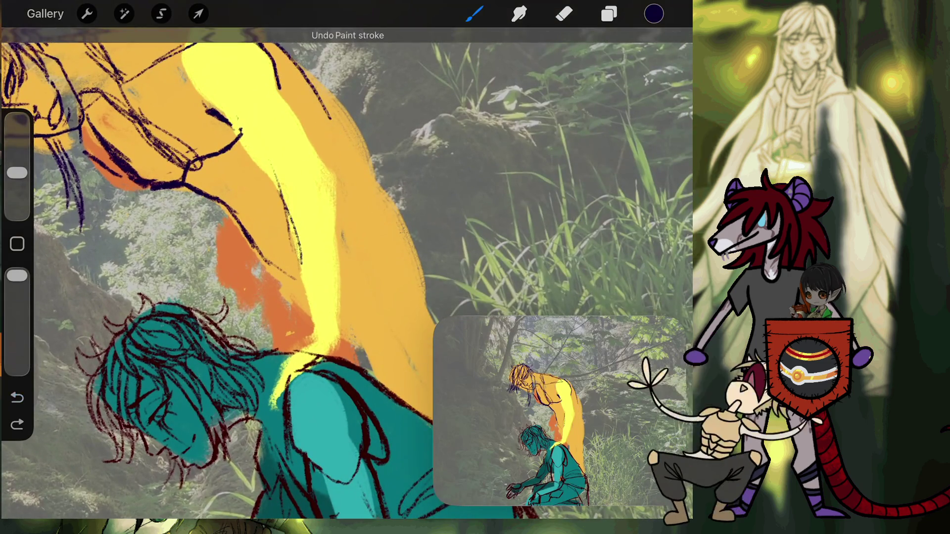
{"action": "scroll", "coordinate": [346, 272], "scroll_direction": "down", "scroll_amount": 2}
{"action": "key", "text": "ctrl+shift+z"}
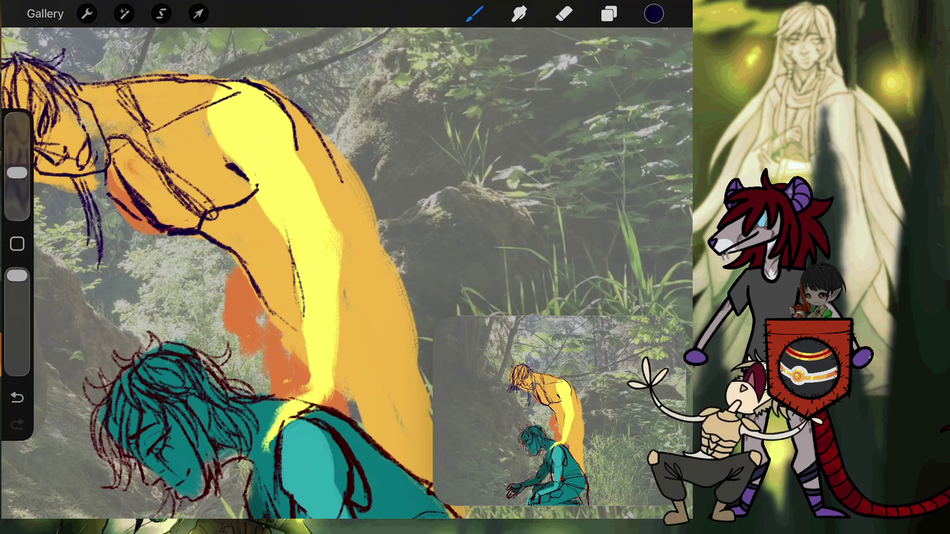
{"action": "left_click_drag", "start_coordinate": [304, 117], "coordinate": [367, 217]}
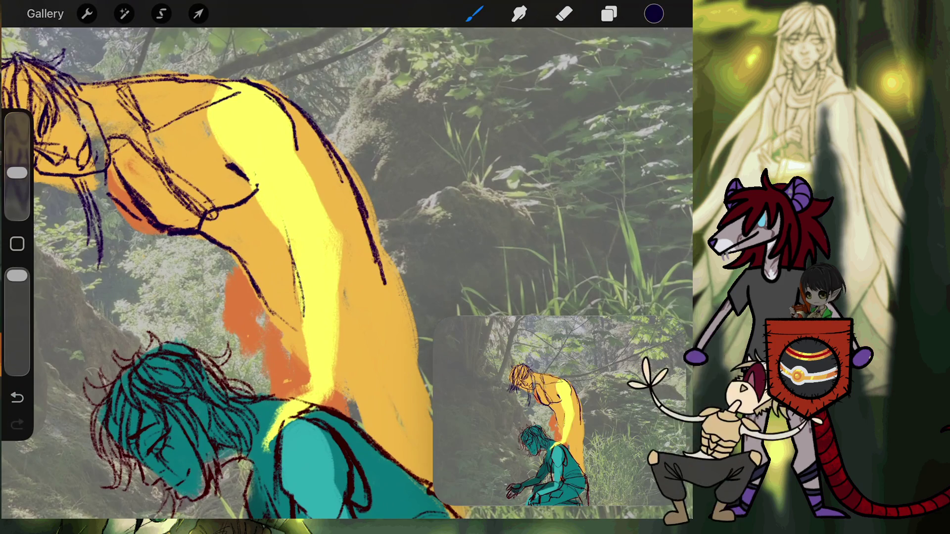
{"action": "left_click_drag", "start_coordinate": [379, 260], "coordinate": [418, 346]}
{"action": "scroll", "coordinate": [347, 272], "scroll_direction": "down", "scroll_amount": 2}
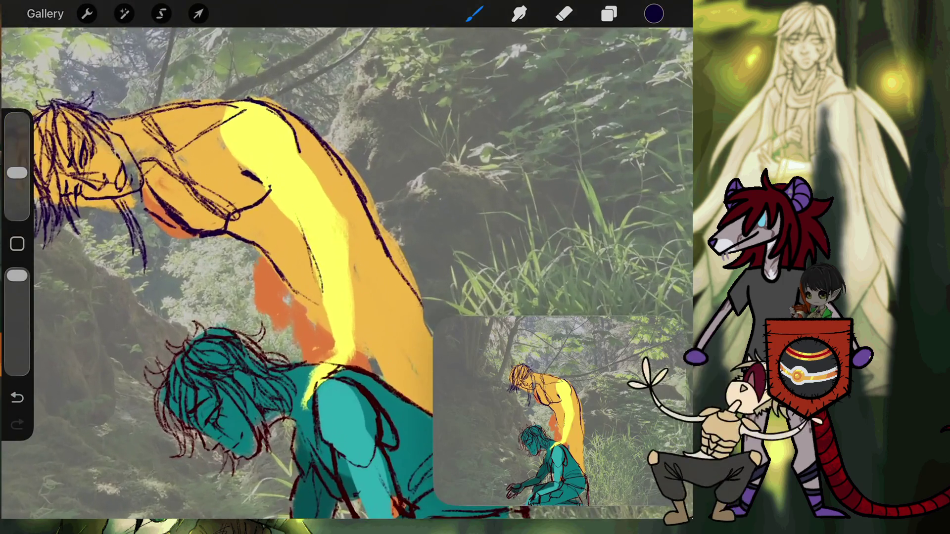
Step: Sketch a belt across the torso, thicken its right edge, and retry a back-edge line
{"action": "left_click_drag", "start_coordinate": [297, 292], "coordinate": [384, 250]}
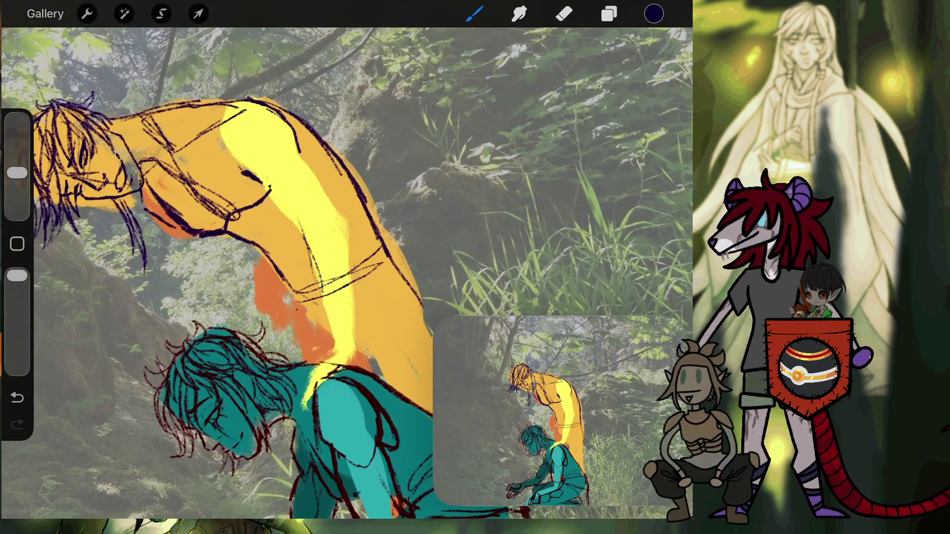
{"action": "left_click_drag", "start_coordinate": [291, 294], "coordinate": [299, 320]}
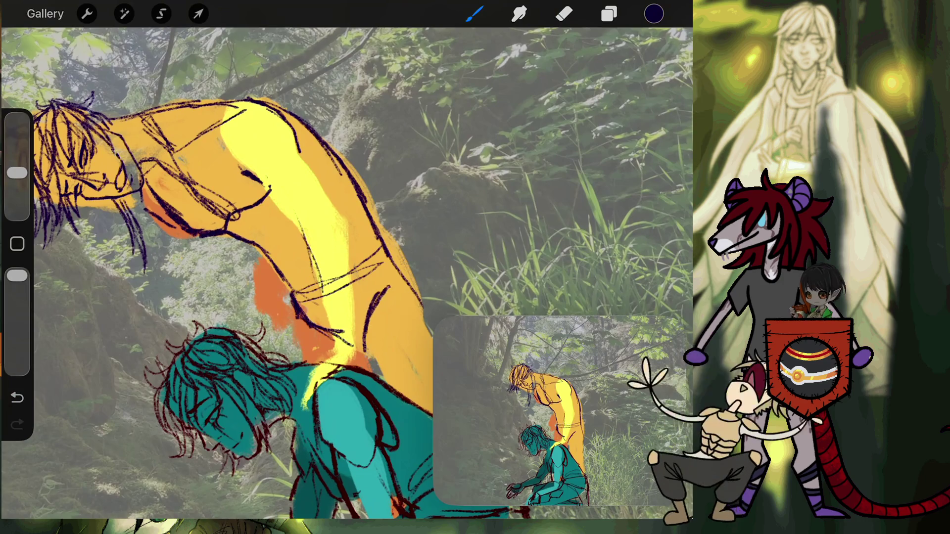
{"action": "left_click_drag", "start_coordinate": [401, 268], "coordinate": [379, 303]}
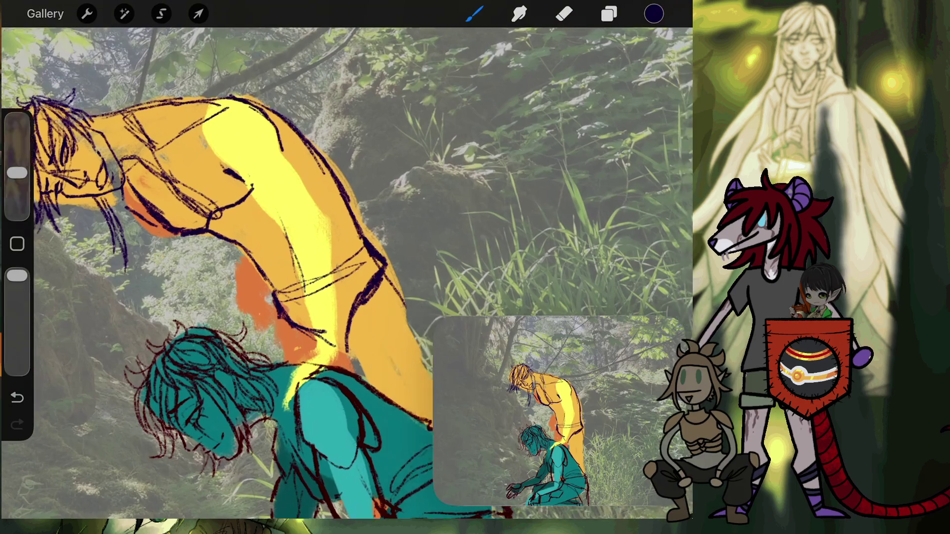
{"action": "left_click_drag", "start_coordinate": [346, 297], "coordinate": [227, 189]}
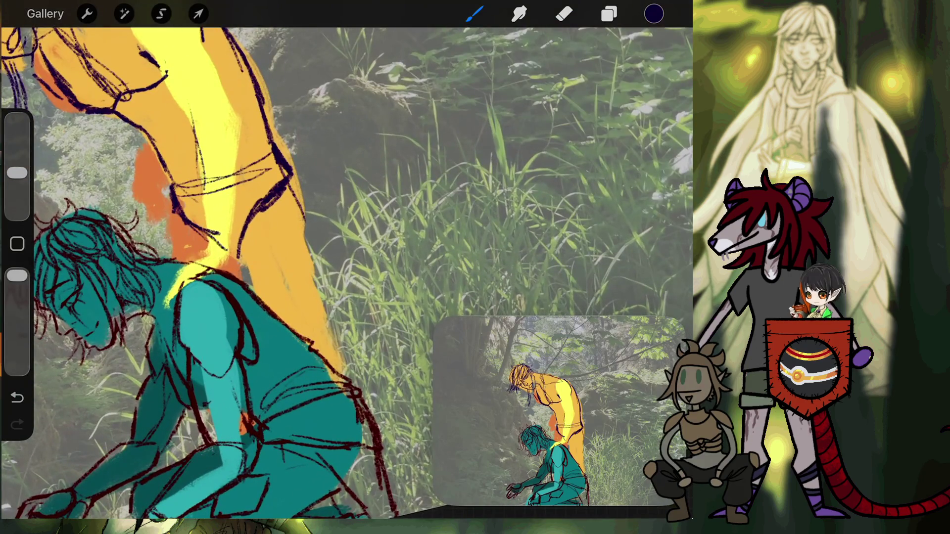
{"action": "left_click_drag", "start_coordinate": [329, 218], "coordinate": [324, 304]}
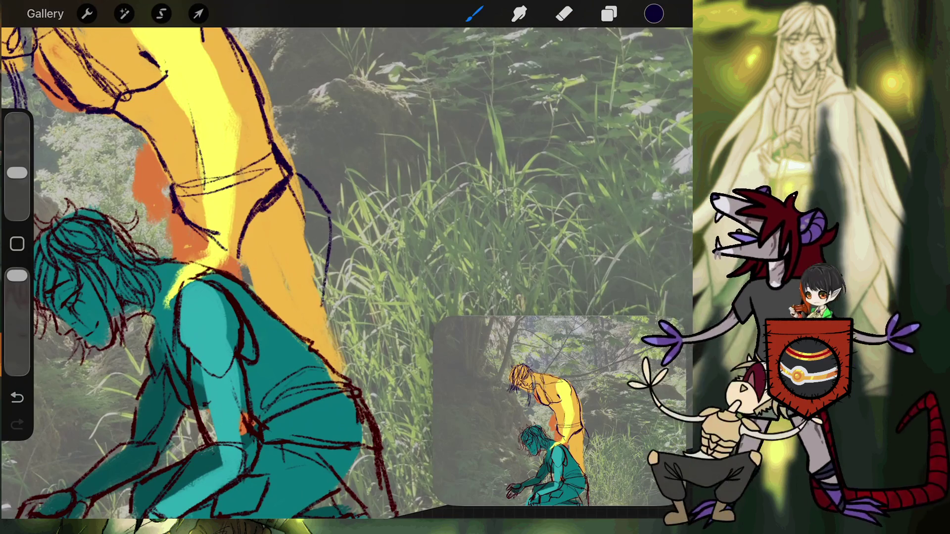
{"action": "key", "text": "ctrl+z"}
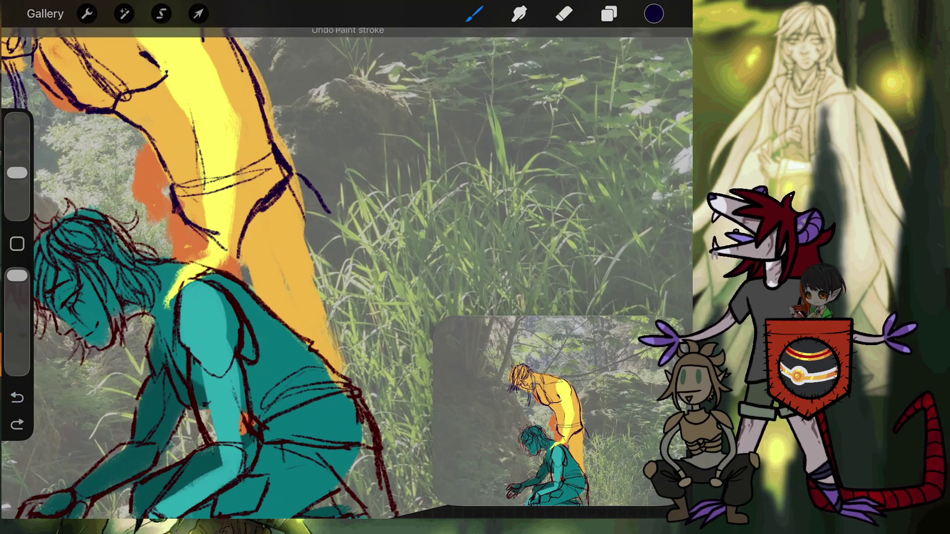
{"action": "left_click_drag", "start_coordinate": [329, 217], "coordinate": [333, 259]}
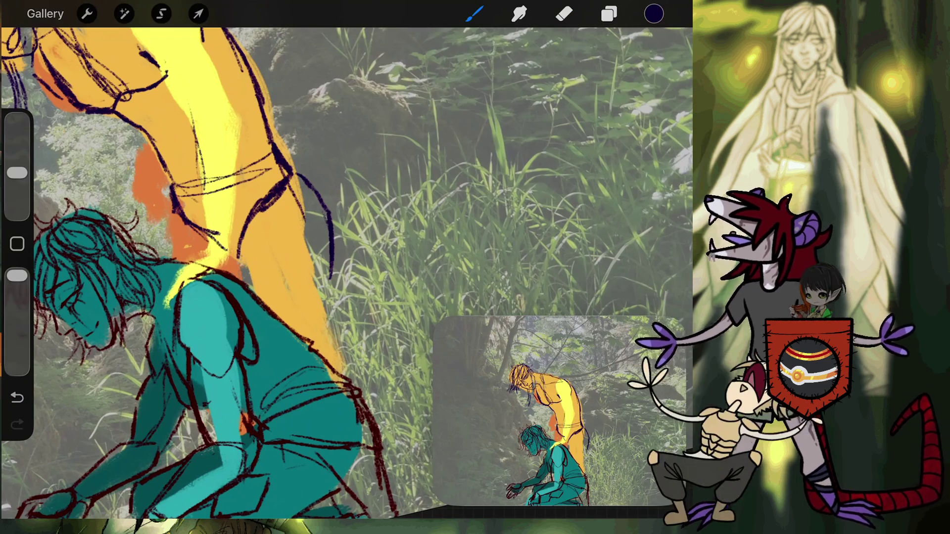
{"action": "key", "text": "ctrl+z"}
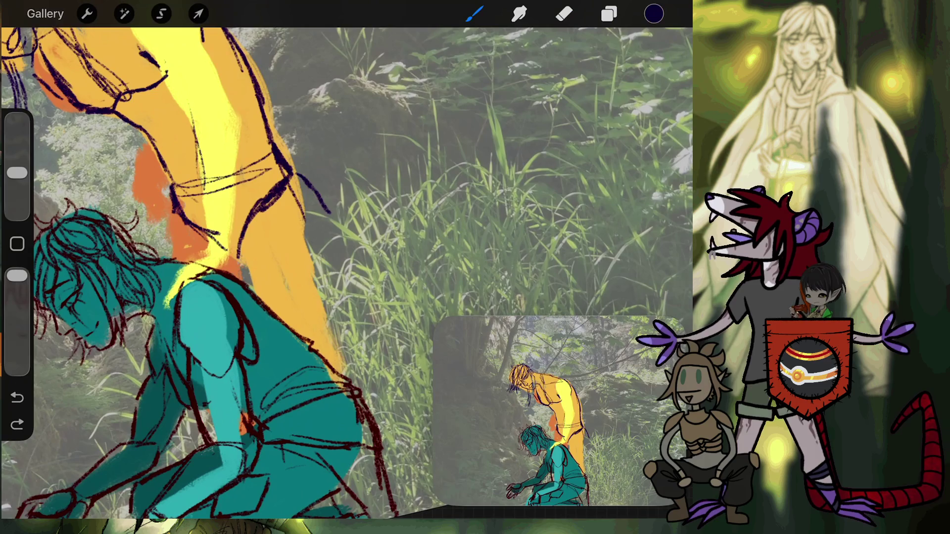
Step: Erase then restore the purple stroke's tail, and draw a dark line down the orange figure's right edge
{"action": "key", "text": "e"}
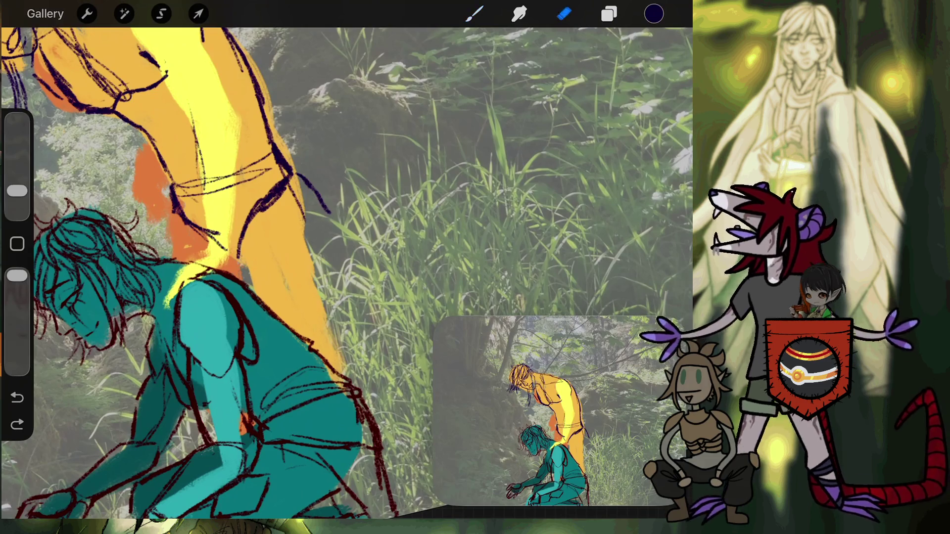
{"action": "left_click_drag", "start_coordinate": [329, 212], "coordinate": [311, 185]}
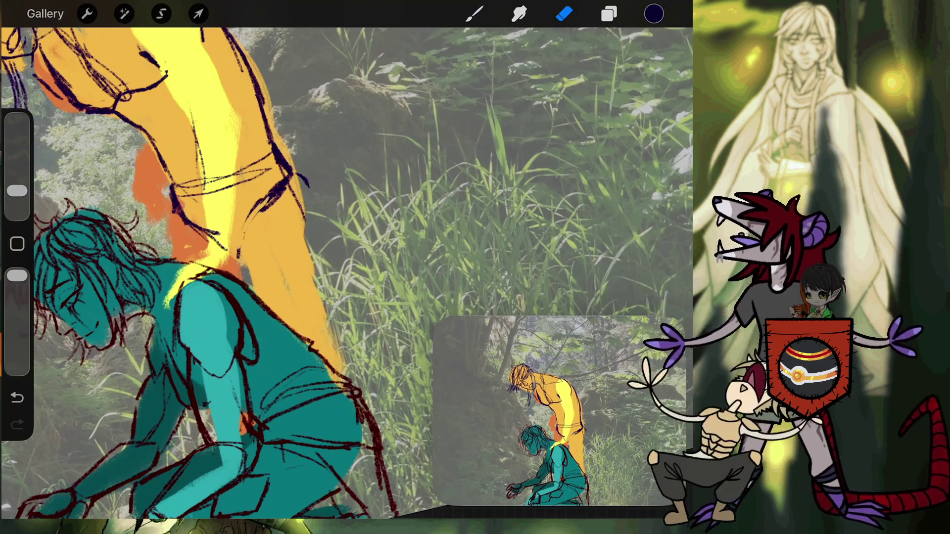
{"action": "key", "text": "ctrl+z"}
{"action": "key", "text": "b"}
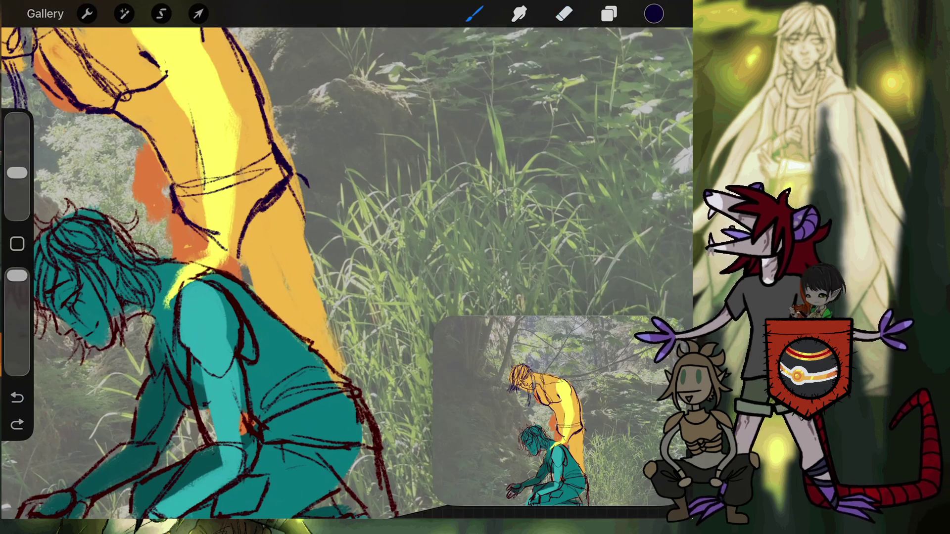
{"action": "key", "text": "ctrl+shift+z"}
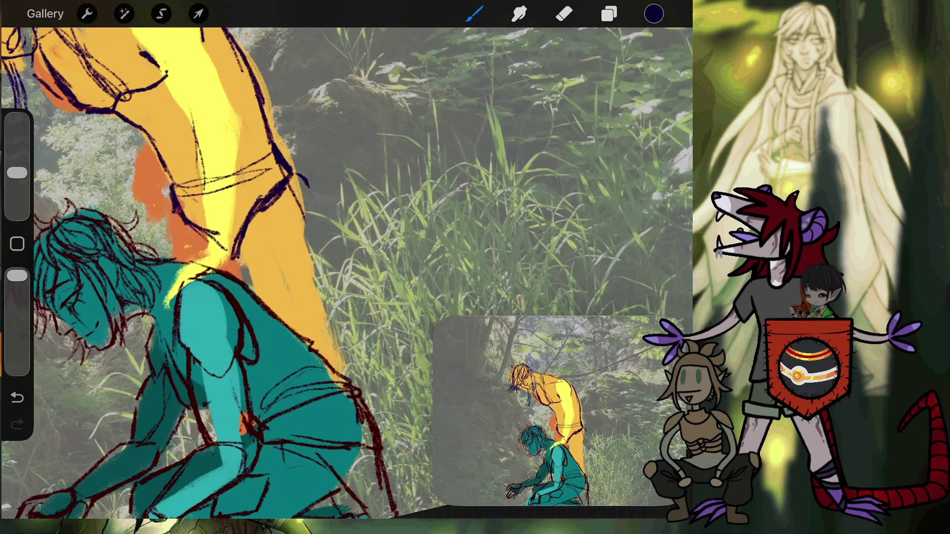
{"action": "mouse_move", "coordinate": [300, 177]}
{"action": "left_mouse_down"}
{"action": "mouse_move", "coordinate": [312, 197]}
{"action": "mouse_move", "coordinate": [314, 267]}
{"action": "left_mouse_up"}
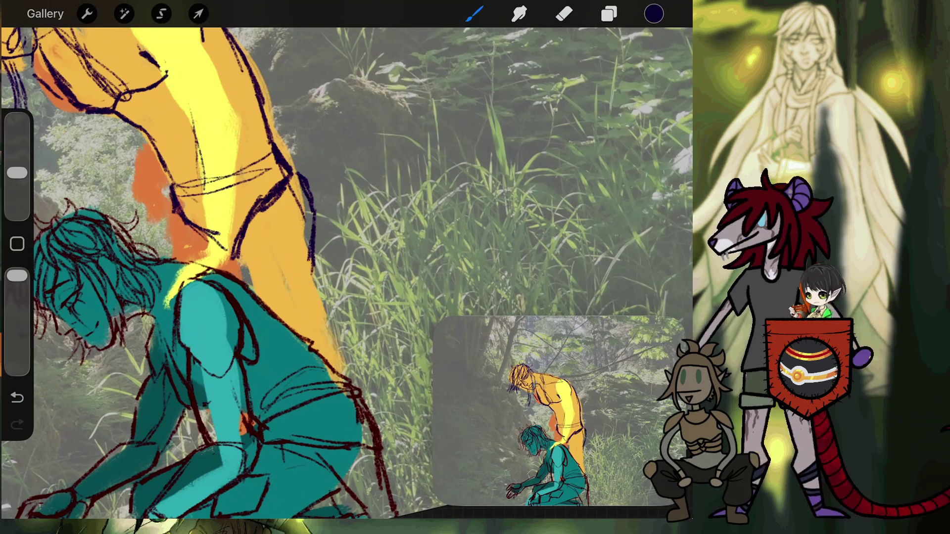
{"action": "scroll", "coordinate": [346, 267], "scroll_direction": "down", "scroll_amount": 3}
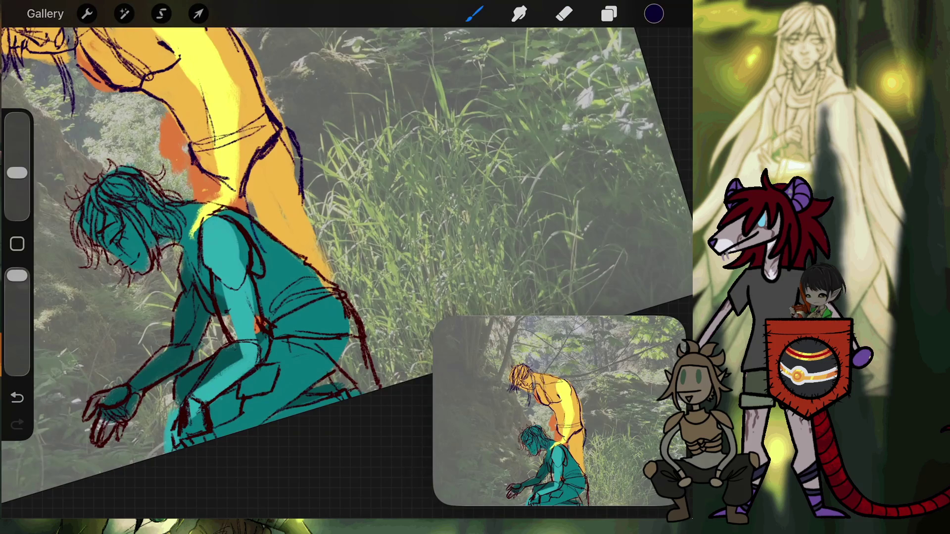
Step: Add three dark strokes along the orange figure's right edge and the teal figure's shoulder
{"action": "left_click_drag", "start_coordinate": [303, 159], "coordinate": [317, 266]}
{"action": "left_click_drag", "start_coordinate": [242, 188], "coordinate": [267, 297]}
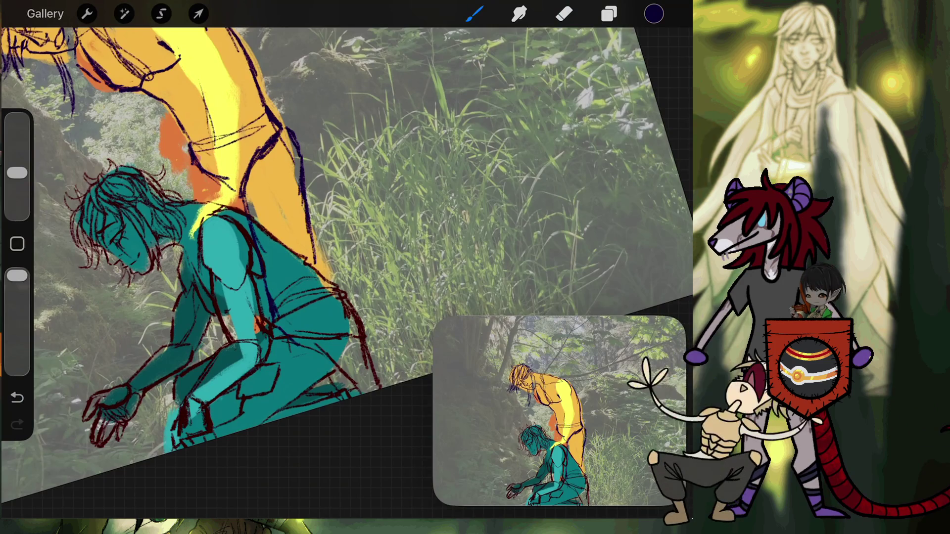
{"action": "left_click_drag", "start_coordinate": [311, 243], "coordinate": [317, 287]}
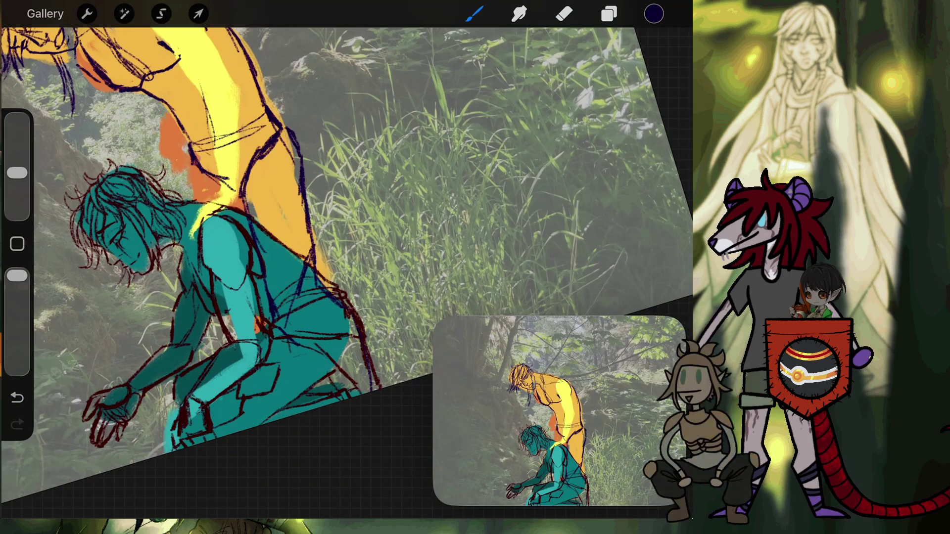
{"action": "scroll", "coordinate": [347, 248], "scroll_direction": "down", "scroll_amount": 5}
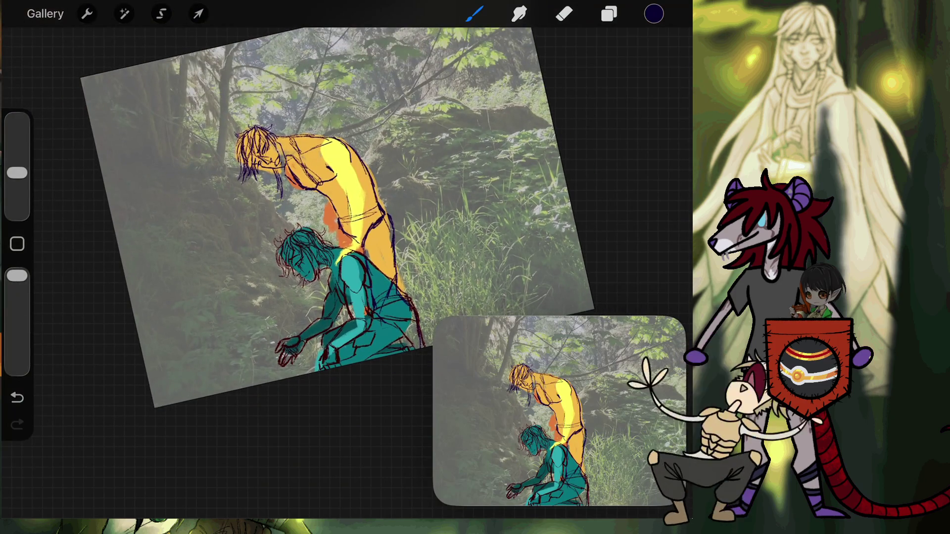
{"action": "scroll", "coordinate": [347, 248], "scroll_direction": "up", "scroll_amount": 5}
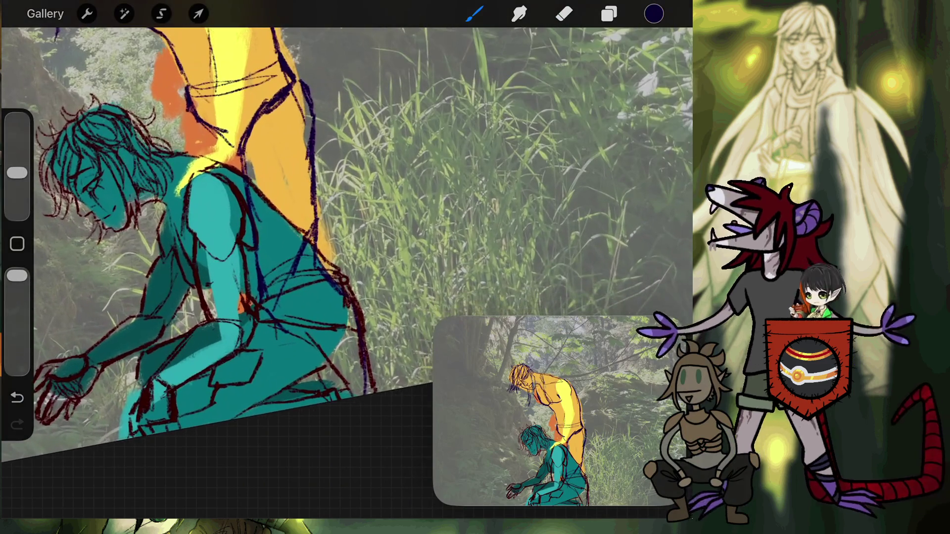
Step: Lasso the teal figure's back and hip and clear that area on Layer 11
{"action": "left_click", "coordinate": [162, 14]}
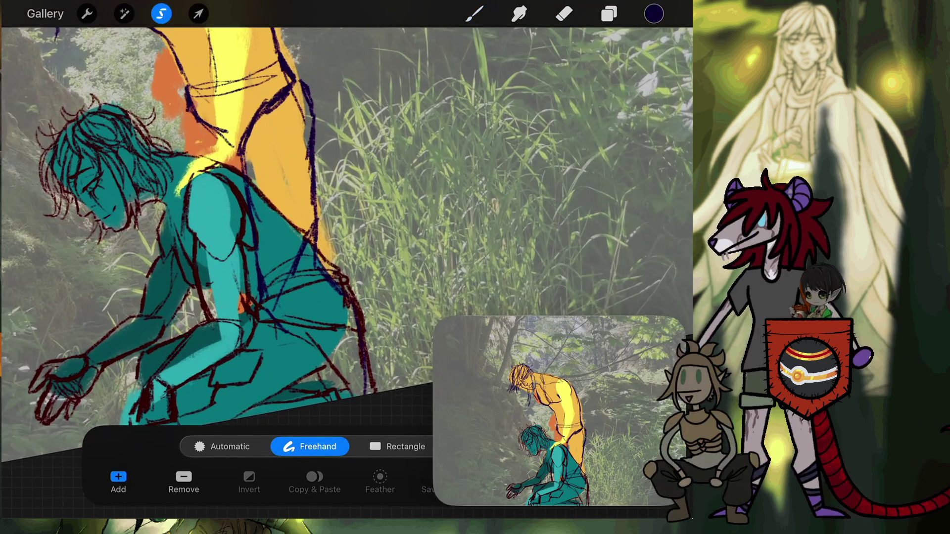
{"action": "left_click_drag", "start_coordinate": [312, 228], "coordinate": [380, 308]}
{"action": "mouse_move", "coordinate": [390, 340]}
{"action": "left_mouse_down"}
{"action": "mouse_move", "coordinate": [382, 403]}
{"action": "mouse_move", "coordinate": [233, 402]}
{"action": "mouse_move", "coordinate": [199, 215]}
{"action": "left_mouse_up"}
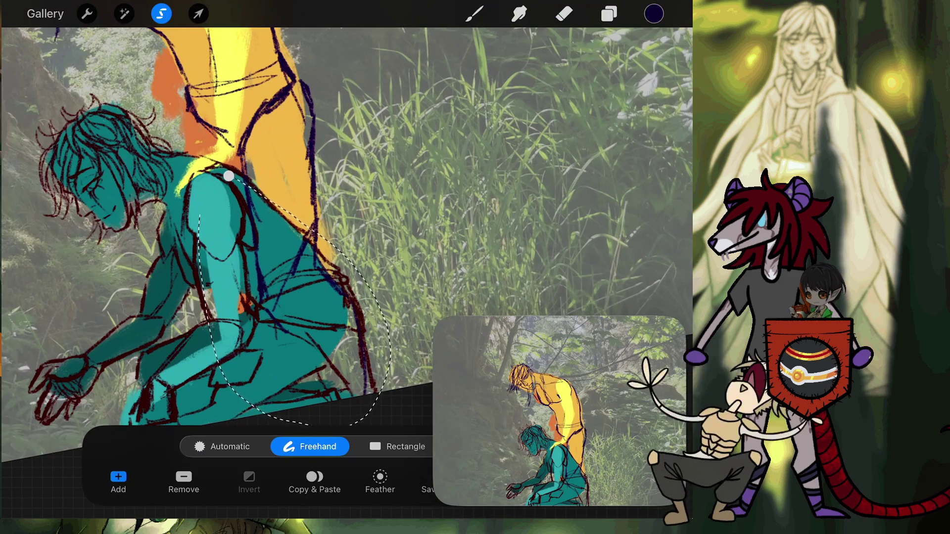
{"action": "left_click", "coordinate": [609, 14]}
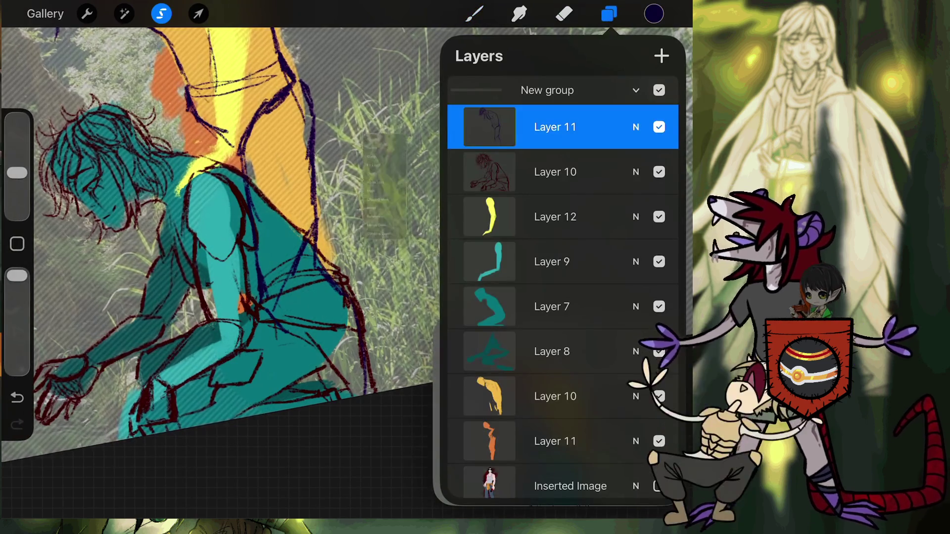
{"action": "left_click", "coordinate": [555, 127]}
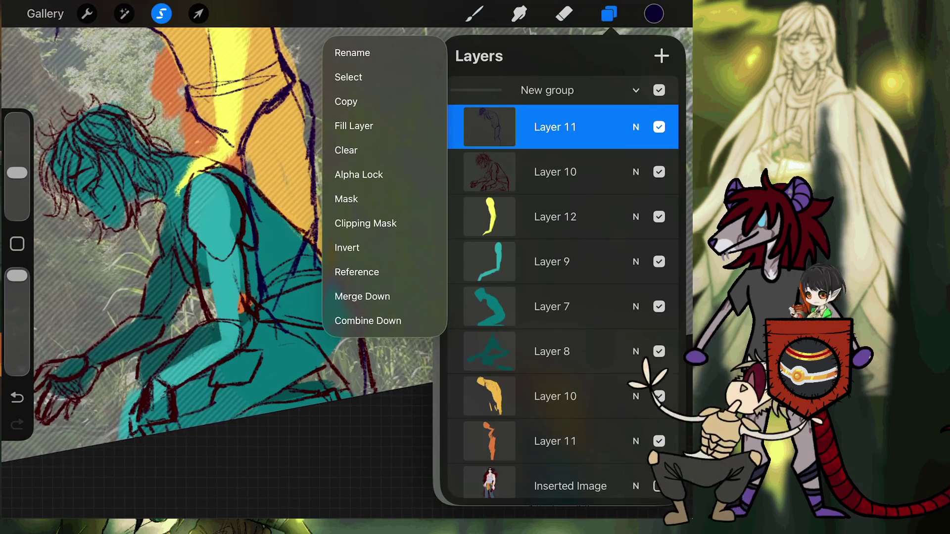
{"action": "key", "text": "b"}
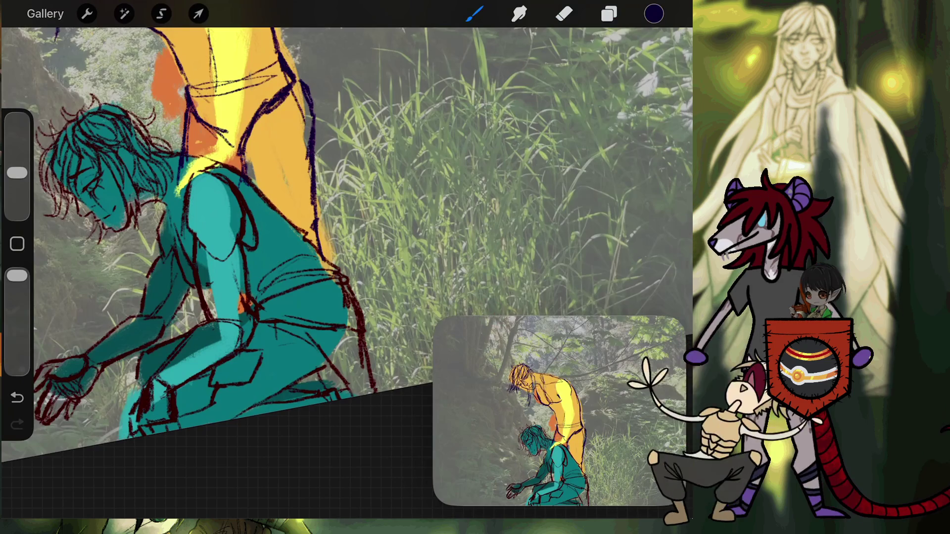
Step: Draw four short dark strokes over the yellow figure's upper and lower torso
{"action": "scroll", "coordinate": [346, 247], "scroll_direction": "up", "scroll_amount": 2}
{"action": "scroll", "coordinate": [346, 272], "scroll_direction": "up", "scroll_amount": 3}
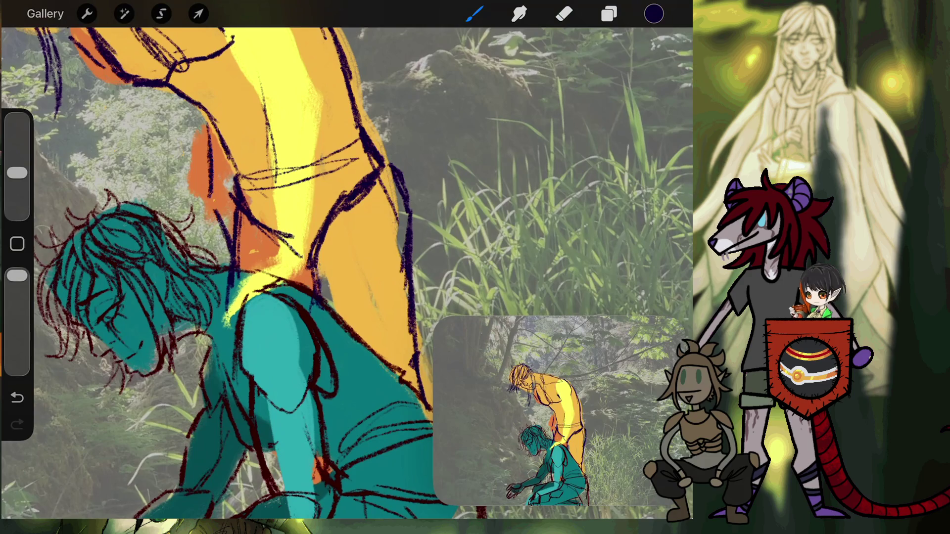
{"action": "scroll", "coordinate": [346, 272], "scroll_direction": "down", "scroll_amount": 3}
{"action": "scroll", "coordinate": [347, 272], "scroll_direction": "up", "scroll_amount": 2}
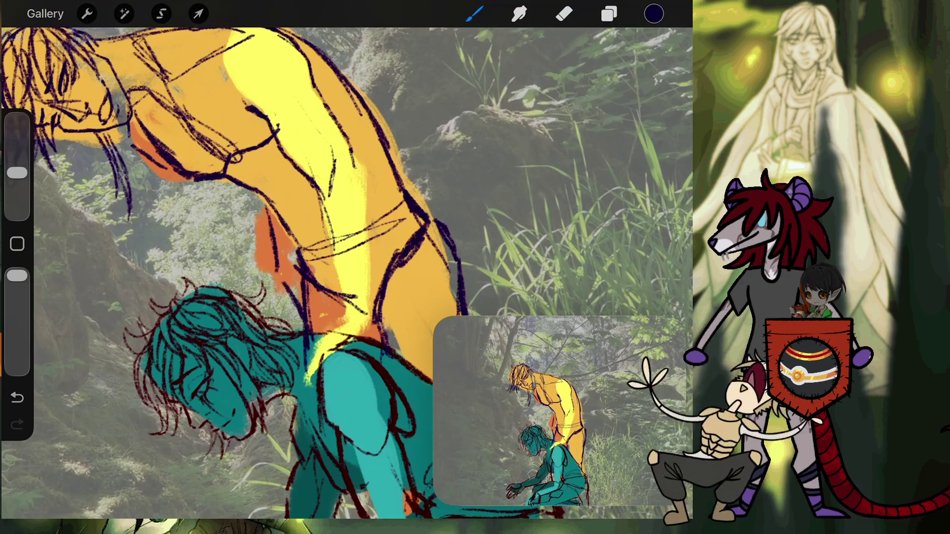
{"action": "left_click_drag", "start_coordinate": [349, 163], "coordinate": [330, 198]}
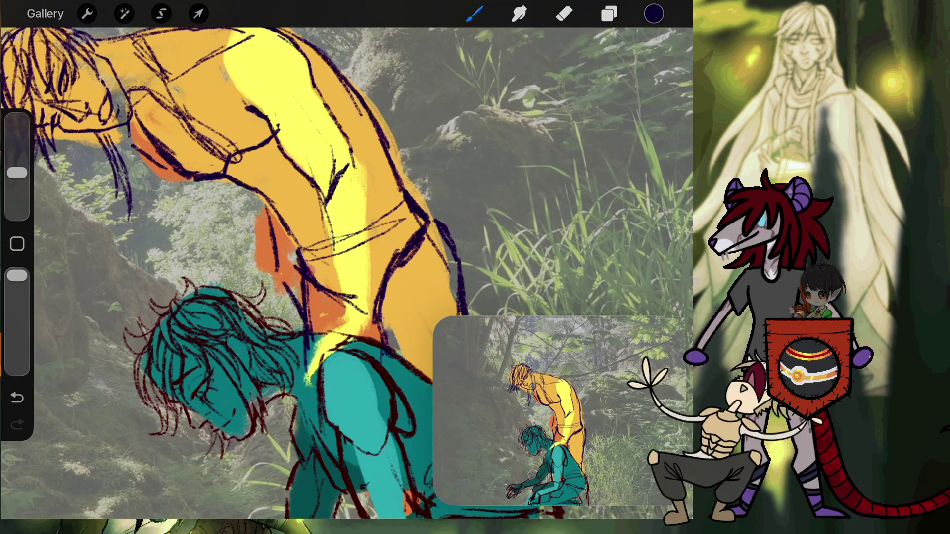
{"action": "left_click_drag", "start_coordinate": [334, 256], "coordinate": [350, 316]}
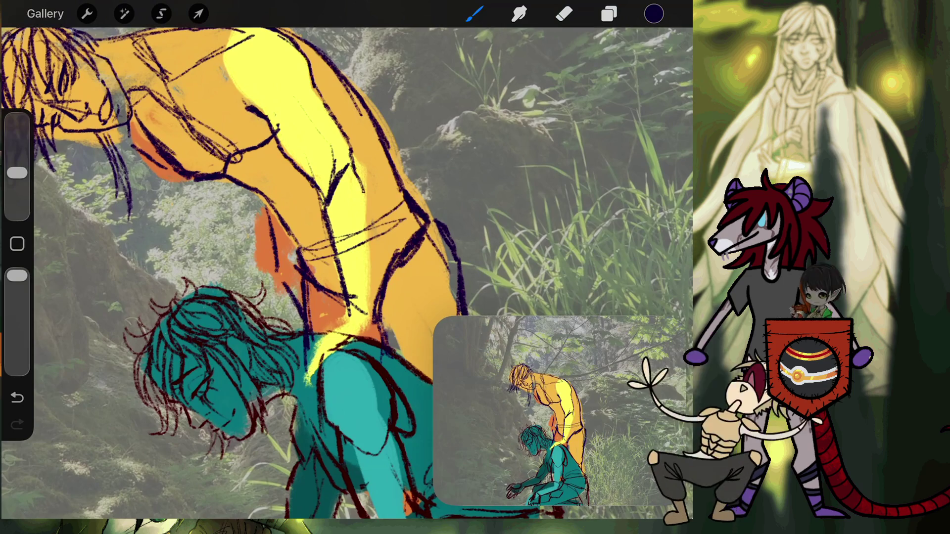
{"action": "left_click_drag", "start_coordinate": [351, 168], "coordinate": [369, 211]}
{"action": "left_click_drag", "start_coordinate": [371, 259], "coordinate": [367, 325]}
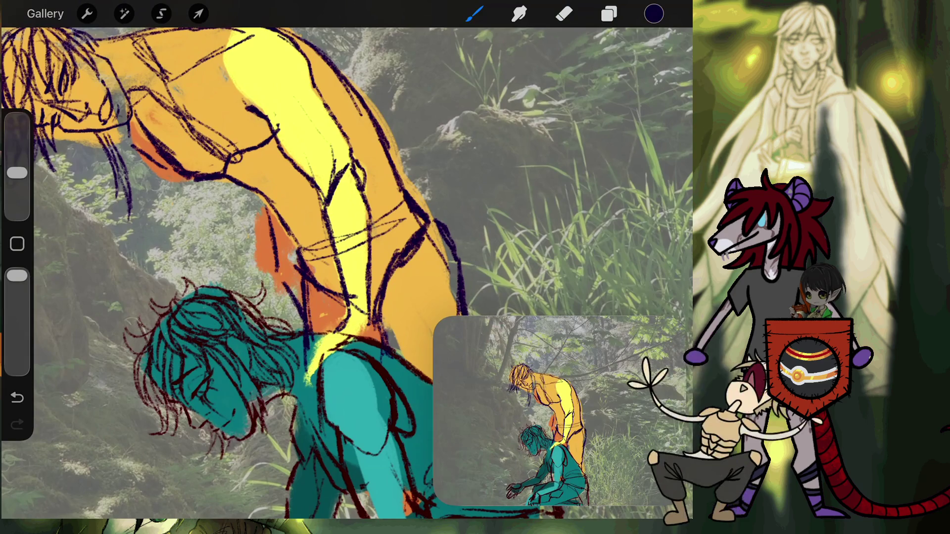
{"action": "scroll", "coordinate": [346, 272], "scroll_direction": "down", "scroll_amount": 5}
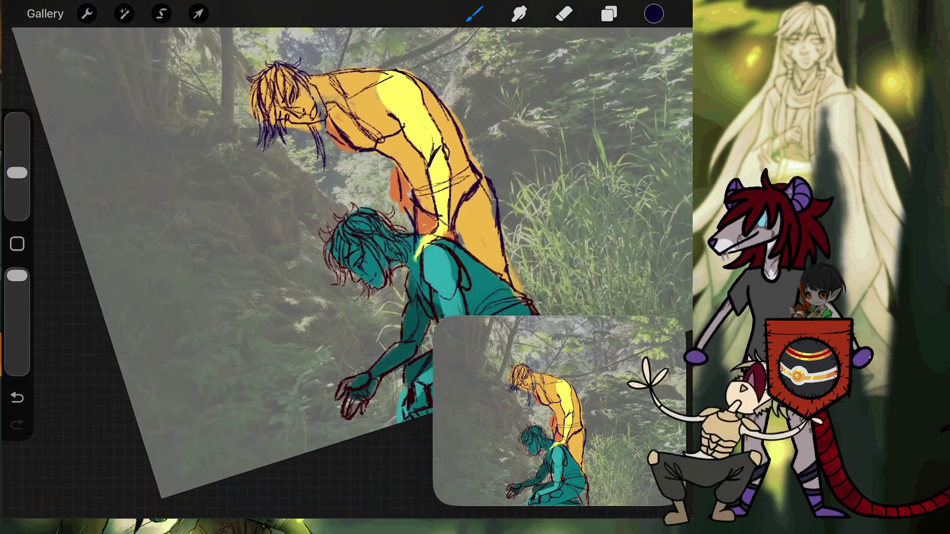
Step: Add a short dark stroke on the yellow area above the teal figure
{"action": "scroll", "coordinate": [346, 248], "scroll_direction": "up", "scroll_amount": 3}
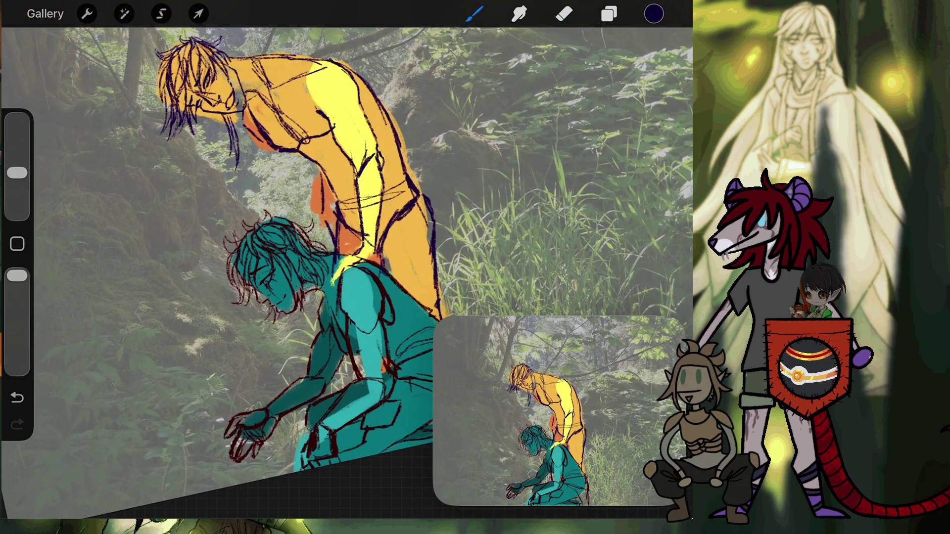
{"action": "scroll", "coordinate": [322, 272], "scroll_direction": "up", "scroll_amount": 2}
{"action": "scroll", "coordinate": [347, 272], "scroll_direction": "up", "scroll_amount": 3}
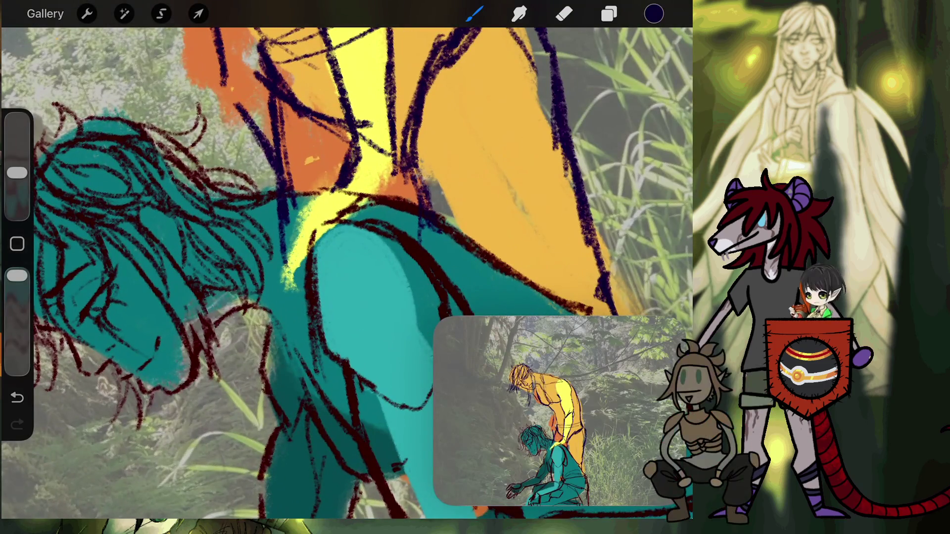
{"action": "mouse_move", "coordinate": [295, 237]}
{"action": "left_mouse_down"}
{"action": "mouse_move", "coordinate": [331, 256]}
{"action": "mouse_move", "coordinate": [332, 316]}
{"action": "mouse_move", "coordinate": [358, 307]}
{"action": "left_mouse_up"}
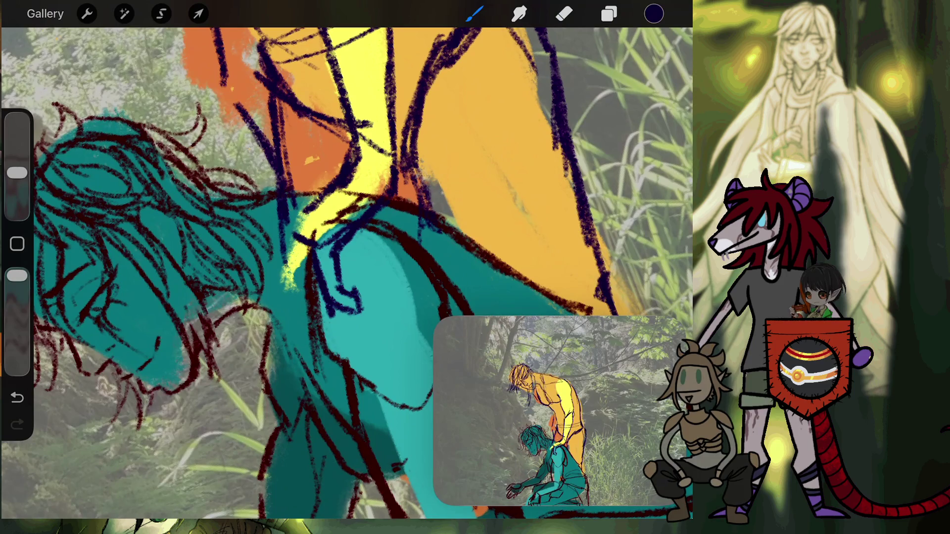
{"action": "scroll", "coordinate": [347, 272], "scroll_direction": "down", "scroll_amount": 3}
{"action": "scroll", "coordinate": [347, 272], "scroll_direction": "down", "scroll_amount": 3}
{"action": "scroll", "coordinate": [346, 273], "scroll_direction": "down", "scroll_amount": 2}
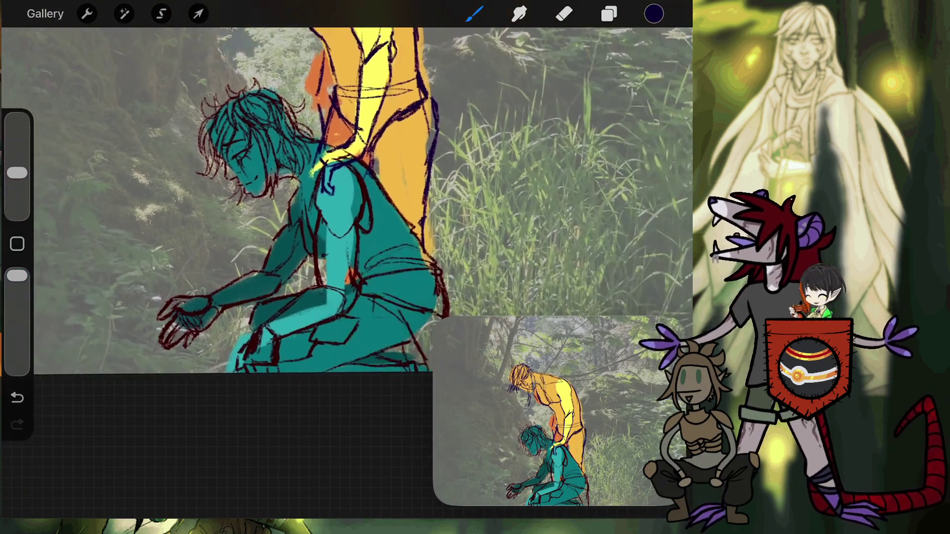
{"action": "scroll", "coordinate": [346, 272], "scroll_direction": "down", "scroll_amount": 1}
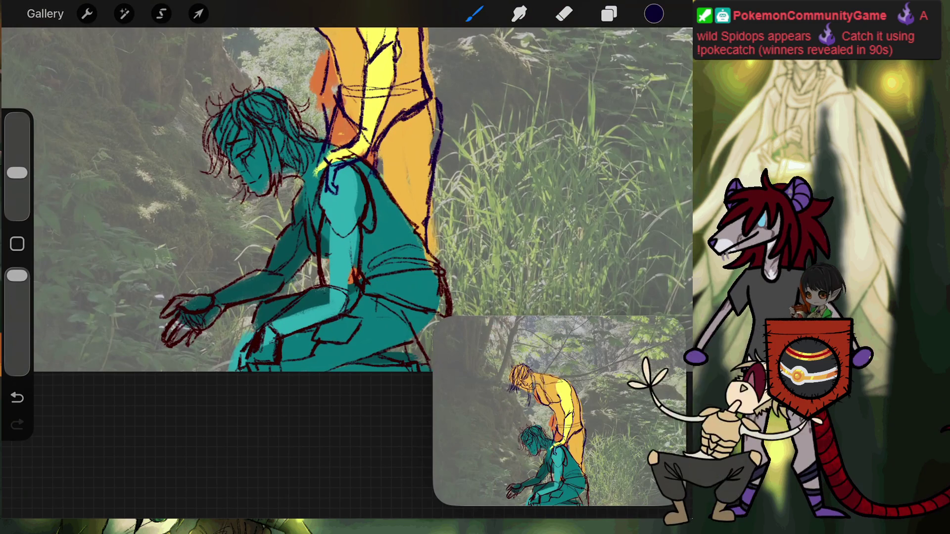
{"action": "scroll", "coordinate": [317, 148], "scroll_direction": "up", "scroll_amount": 3}
{"action": "scroll", "coordinate": [317, 149], "scroll_direction": "up", "scroll_amount": 3}
{"action": "scroll", "coordinate": [317, 149], "scroll_direction": "up", "scroll_amount": 2}
{"action": "scroll", "coordinate": [317, 148], "scroll_direction": "up", "scroll_amount": 1}
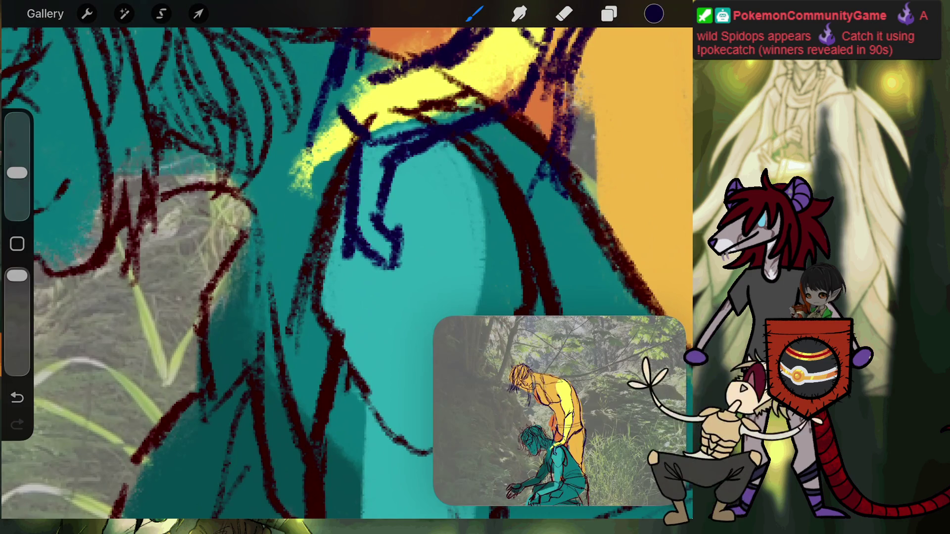
Step: Draw navy lines along the teal figure's shoulder edge and add a hair strand across it
{"action": "left_click_drag", "start_coordinate": [352, 127], "coordinate": [301, 229]}
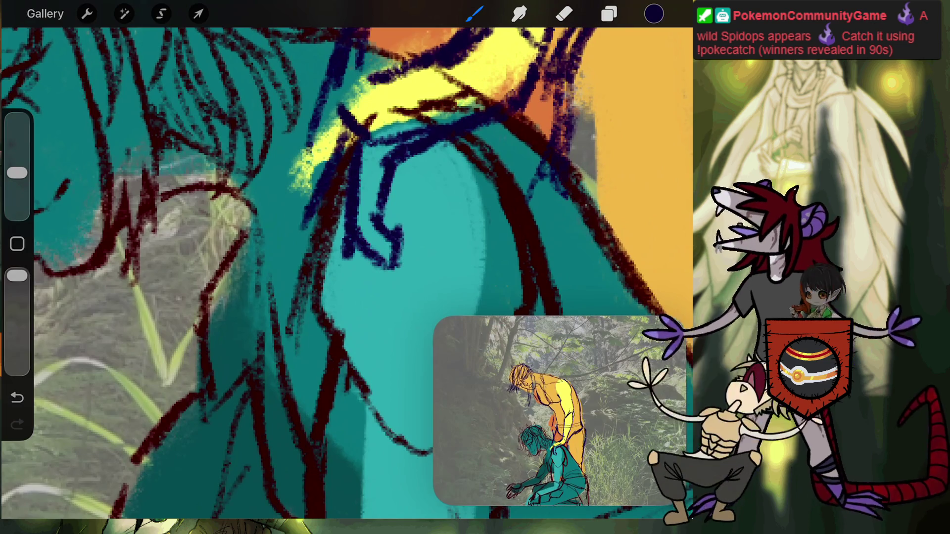
{"action": "left_click_drag", "start_coordinate": [319, 294], "coordinate": [329, 312]}
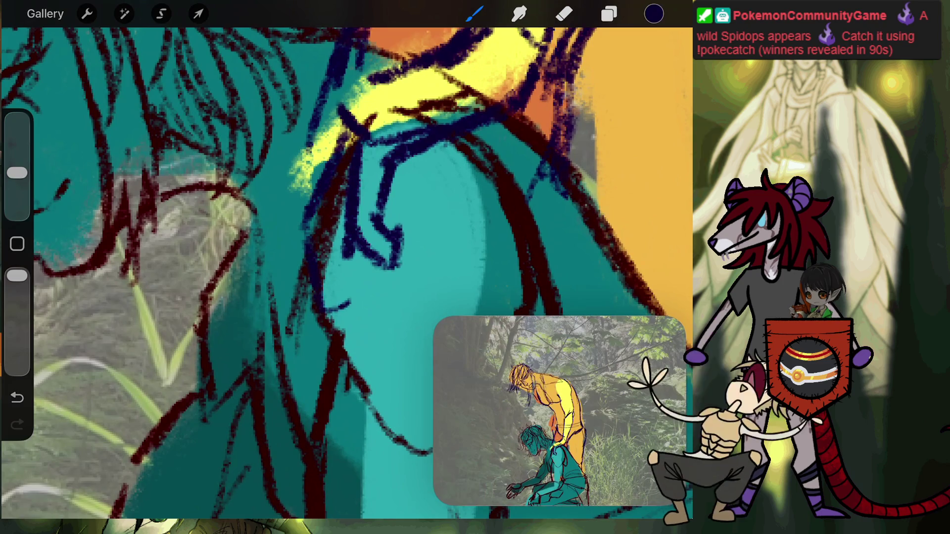
{"action": "left_click", "coordinate": [17, 398]}
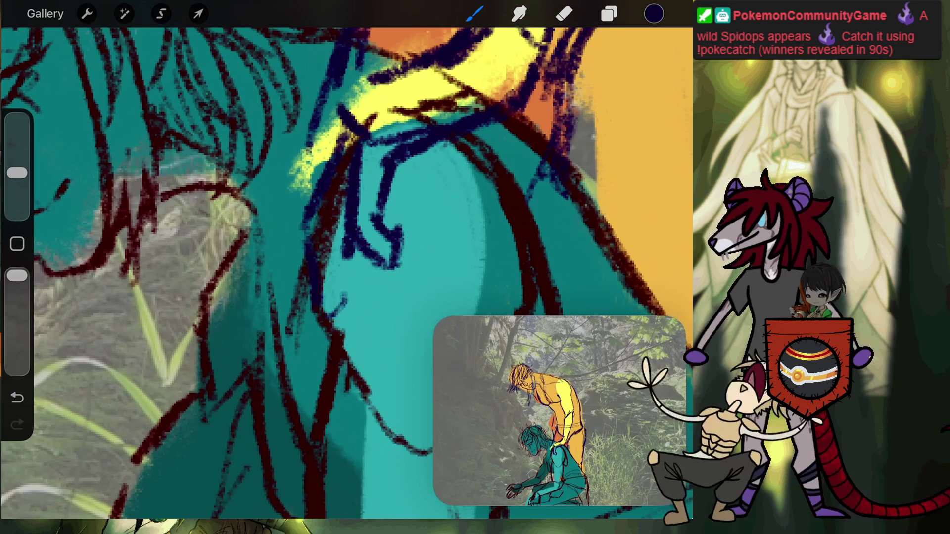
{"action": "left_click_drag", "start_coordinate": [345, 237], "coordinate": [331, 302]}
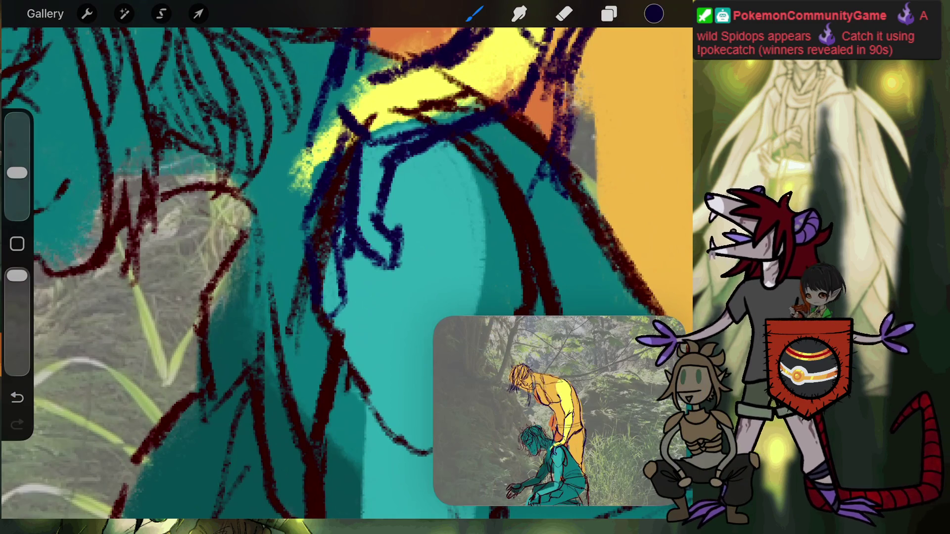
{"action": "left_click_drag", "start_coordinate": [341, 217], "coordinate": [338, 248]}
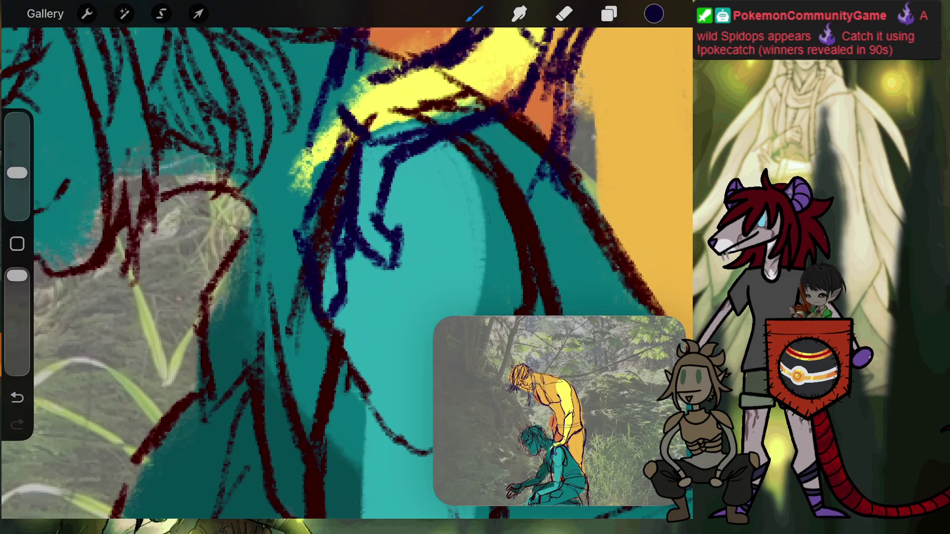
{"action": "left_click_drag", "start_coordinate": [325, 132], "coordinate": [306, 181]}
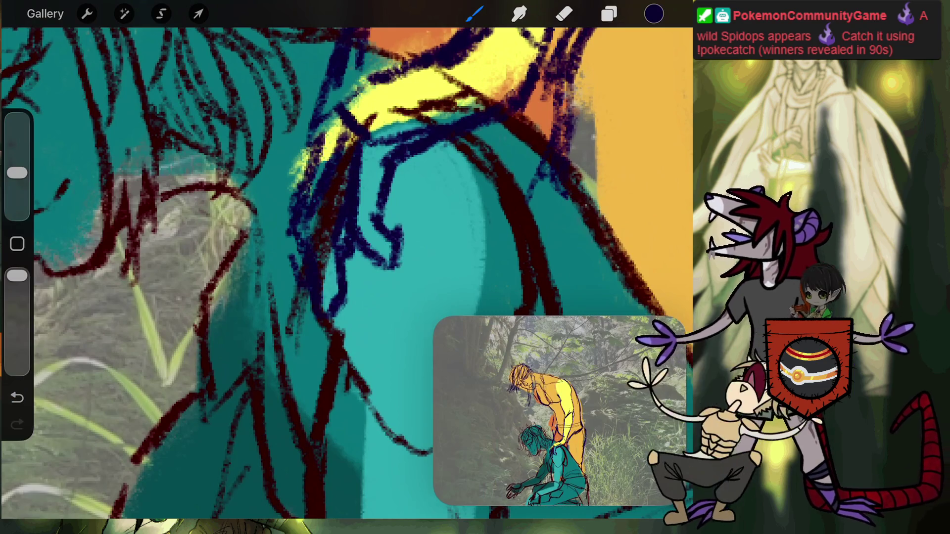
{"action": "left_click_drag", "start_coordinate": [378, 72], "coordinate": [292, 136]}
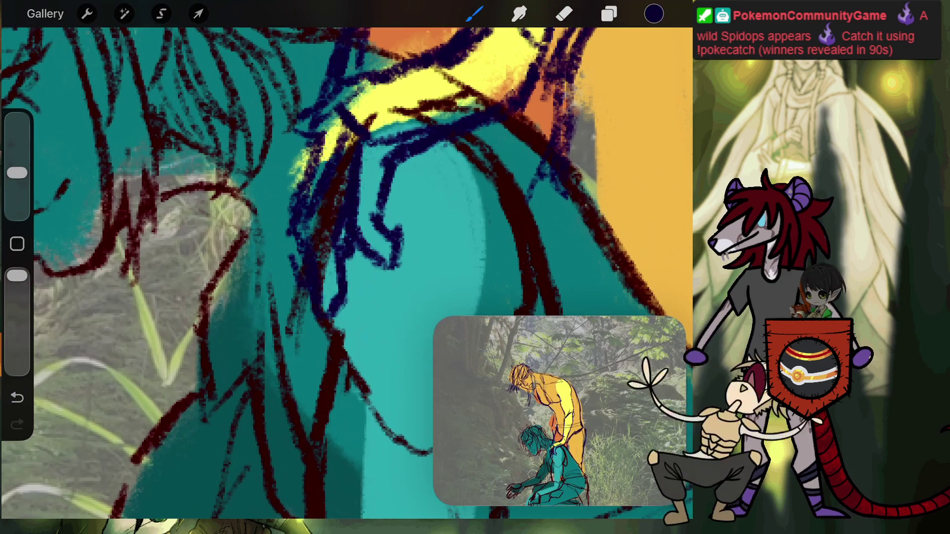
{"action": "scroll", "coordinate": [346, 267], "scroll_direction": "down", "scroll_amount": 5}
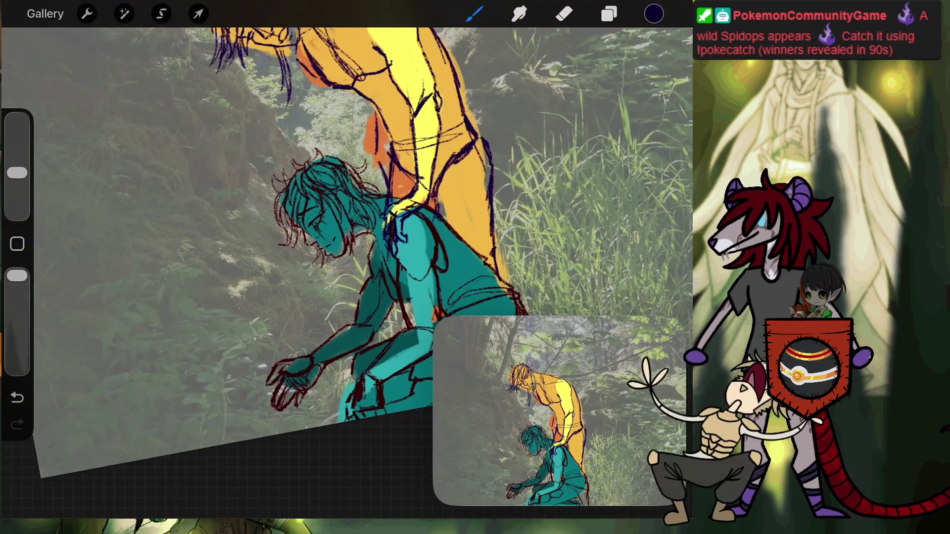
Step: Lower Layer 11's opacity to 59% in the Layers panel
{"action": "scroll", "coordinate": [346, 267], "scroll_direction": "down", "scroll_amount": 5}
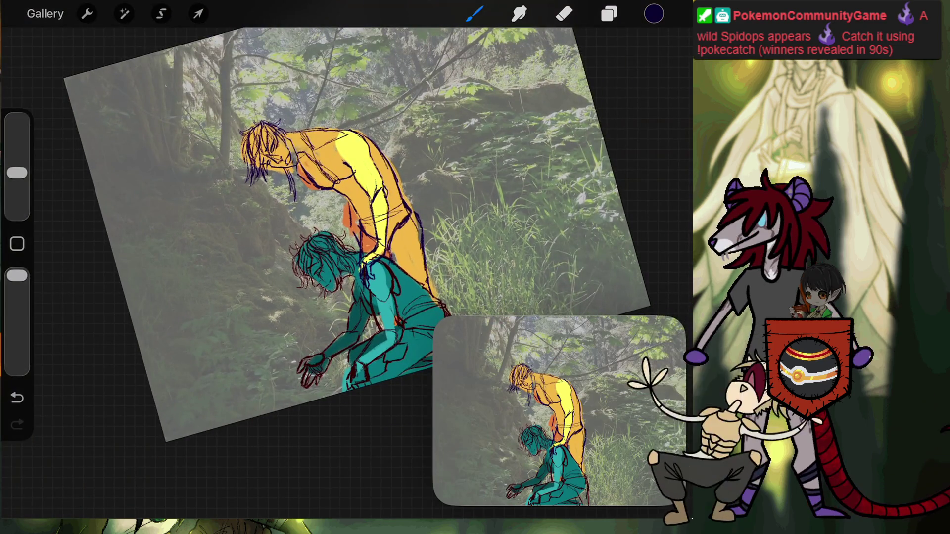
{"action": "left_click", "coordinate": [609, 14]}
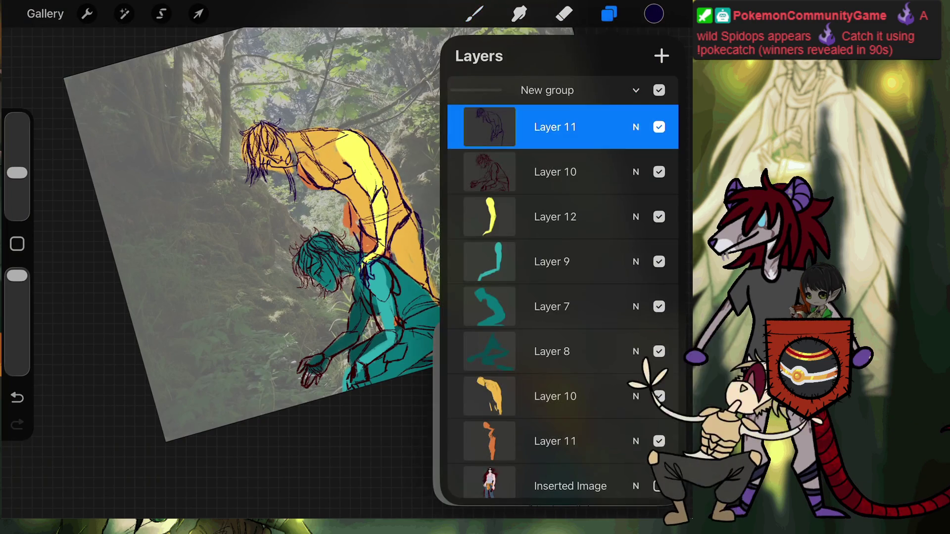
{"action": "left_click", "coordinate": [636, 128]}
{"action": "mouse_move", "coordinate": [663, 181]}
{"action": "left_mouse_down"}
{"action": "mouse_move", "coordinate": [573, 181]}
{"action": "mouse_move", "coordinate": [581, 181]}
{"action": "left_mouse_up"}
{"action": "left_click", "coordinate": [636, 127]}
{"action": "left_click", "coordinate": [474, 14]}
{"action": "scroll", "coordinate": [346, 223], "scroll_direction": "up", "scroll_amount": 5}
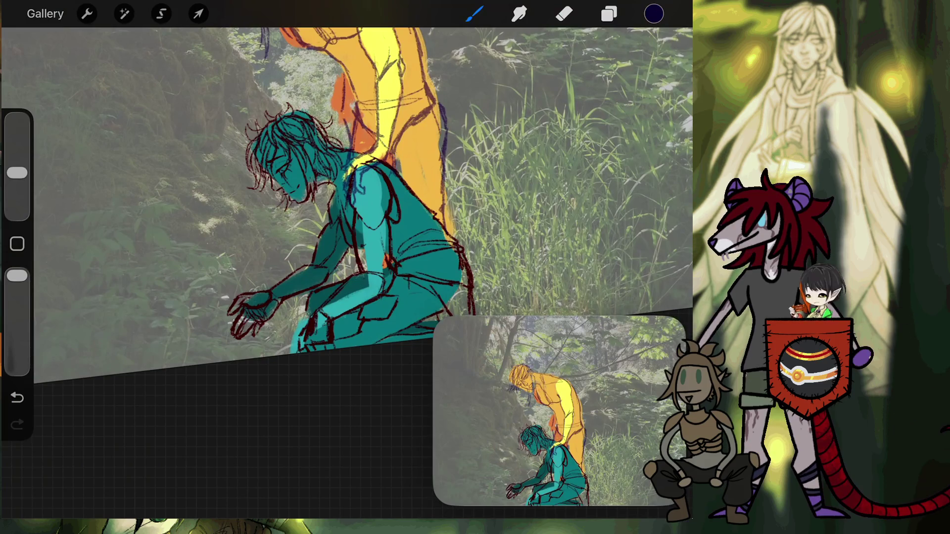
Step: Lasso the teal figure's outstretched hand and make Layer 10 active
{"action": "scroll", "coordinate": [247, 306], "scroll_direction": "up", "scroll_amount": 5}
{"action": "left_click", "coordinate": [162, 14]}
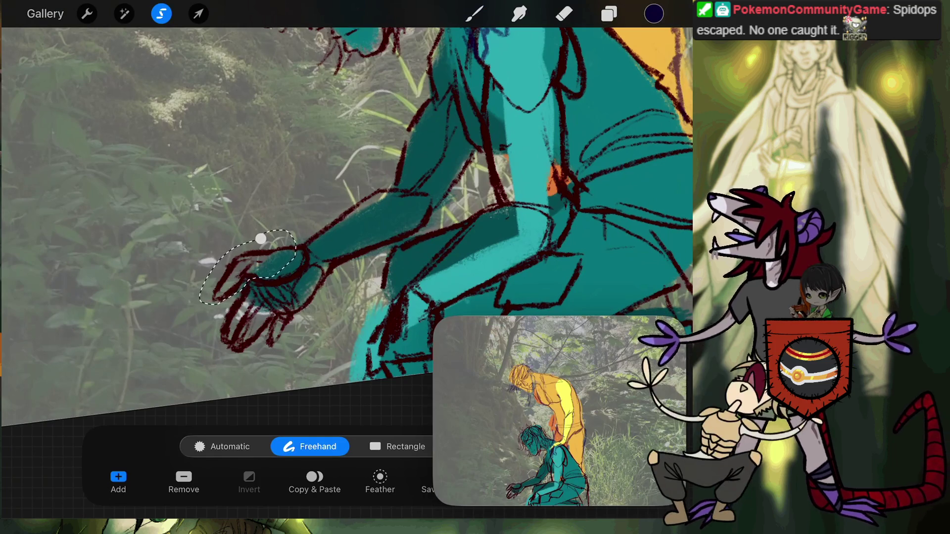
{"action": "left_click", "coordinate": [475, 13]}
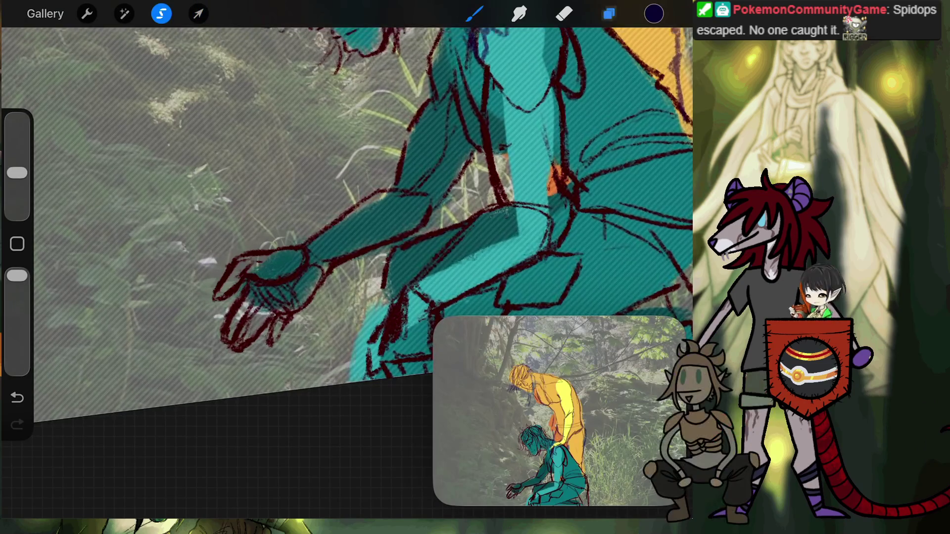
{"action": "left_click", "coordinate": [609, 13]}
{"action": "left_click", "coordinate": [555, 172]}
Step: Distort the selected hand slightly by nudging its corner handles, then apply
{"action": "left_click", "coordinate": [198, 13]}
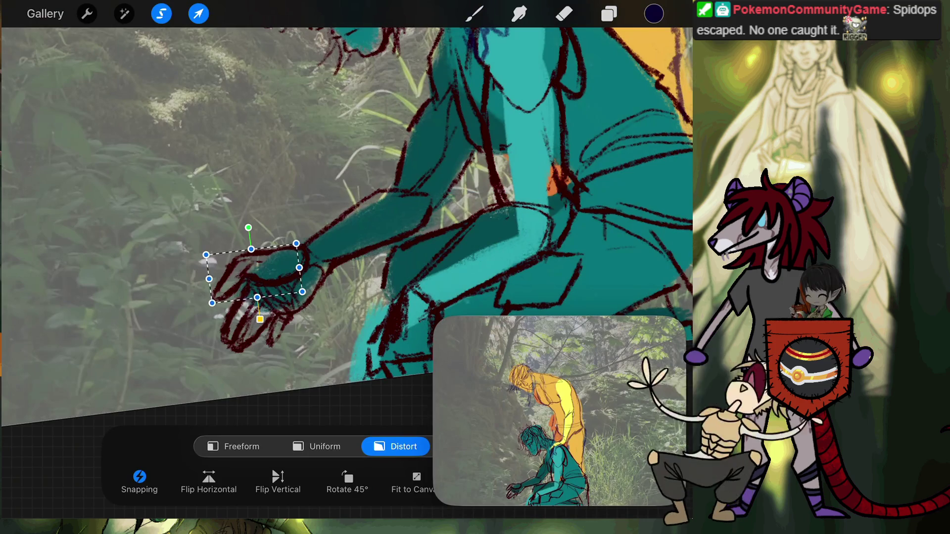
{"action": "left_click_drag", "start_coordinate": [206, 255], "coordinate": [211, 258]}
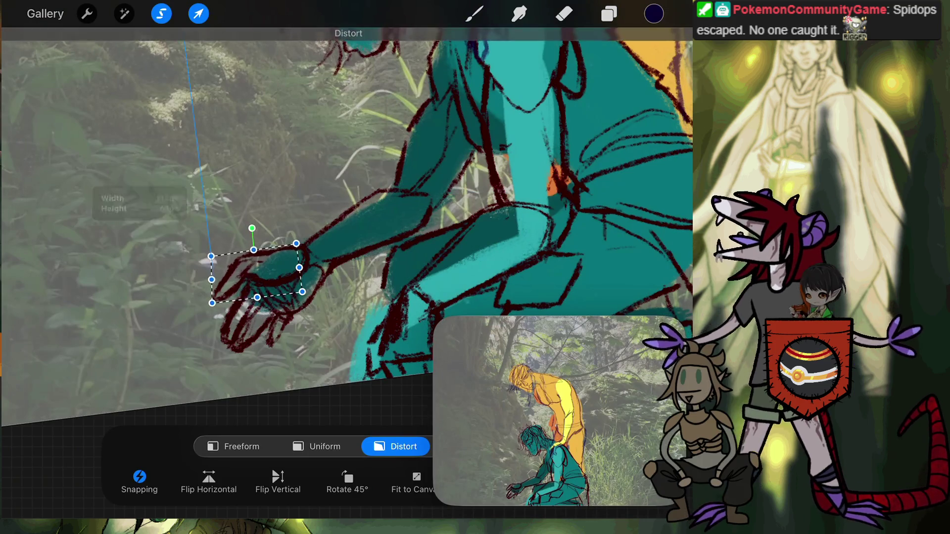
{"action": "left_click_drag", "start_coordinate": [257, 297], "coordinate": [260, 303]}
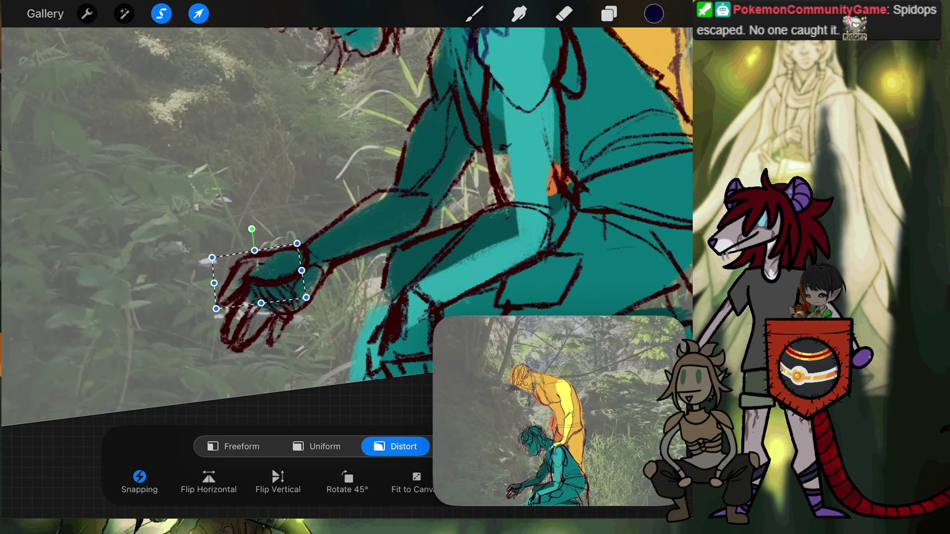
{"action": "left_click", "coordinate": [474, 14]}
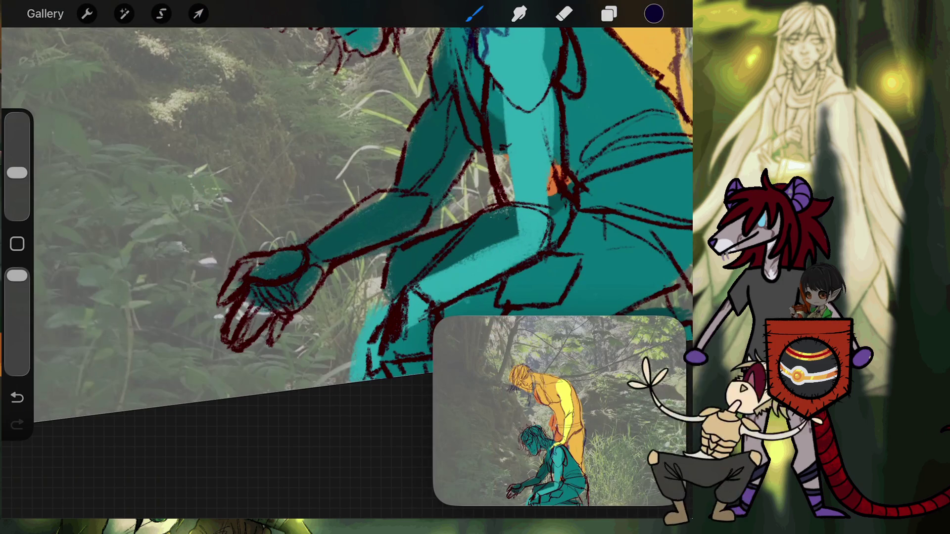
Step: Leave the current canvas and open 'Gathering Trip' from the Art Fight stack
{"action": "scroll", "coordinate": [346, 198], "scroll_direction": "up", "scroll_amount": 5}
{"action": "scroll", "coordinate": [346, 198], "scroll_direction": "down", "scroll_amount": 5}
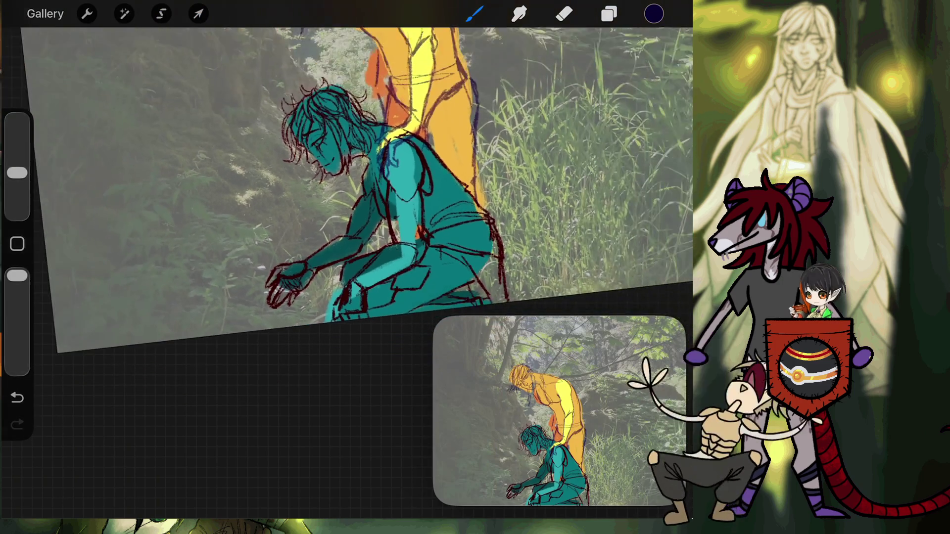
{"action": "scroll", "coordinate": [297, 198], "scroll_direction": "up", "scroll_amount": 3}
{"action": "scroll", "coordinate": [296, 198], "scroll_direction": "up", "scroll_amount": 5}
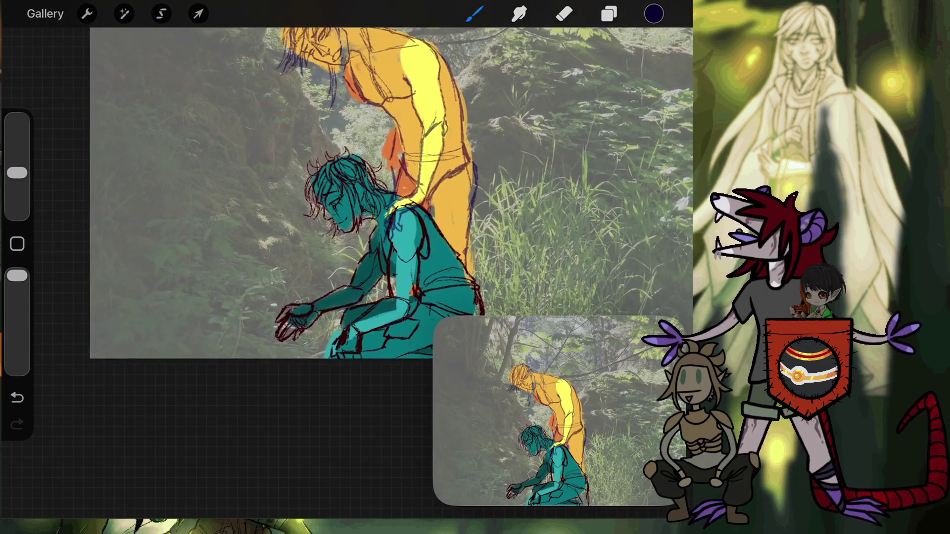
{"action": "scroll", "coordinate": [346, 223], "scroll_direction": "up", "scroll_amount": 2}
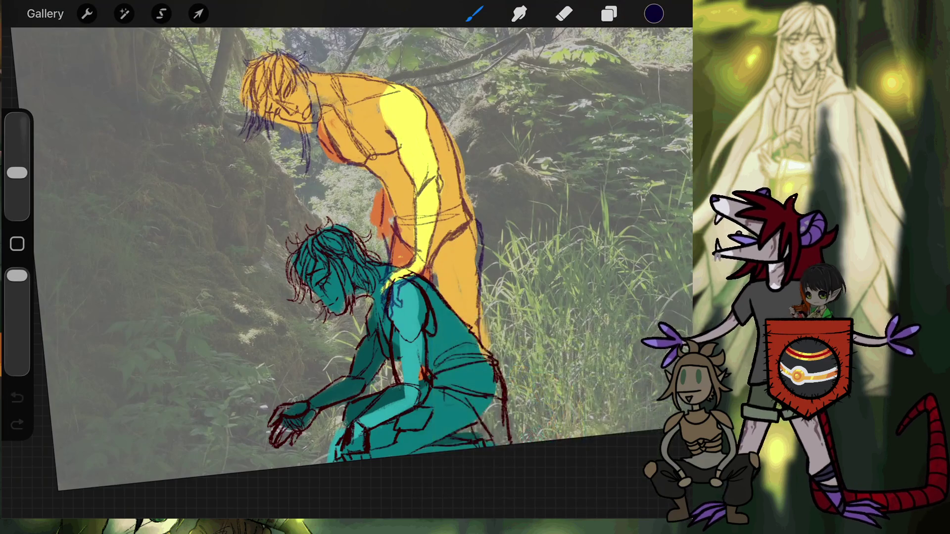
{"action": "left_click", "coordinate": [45, 13]}
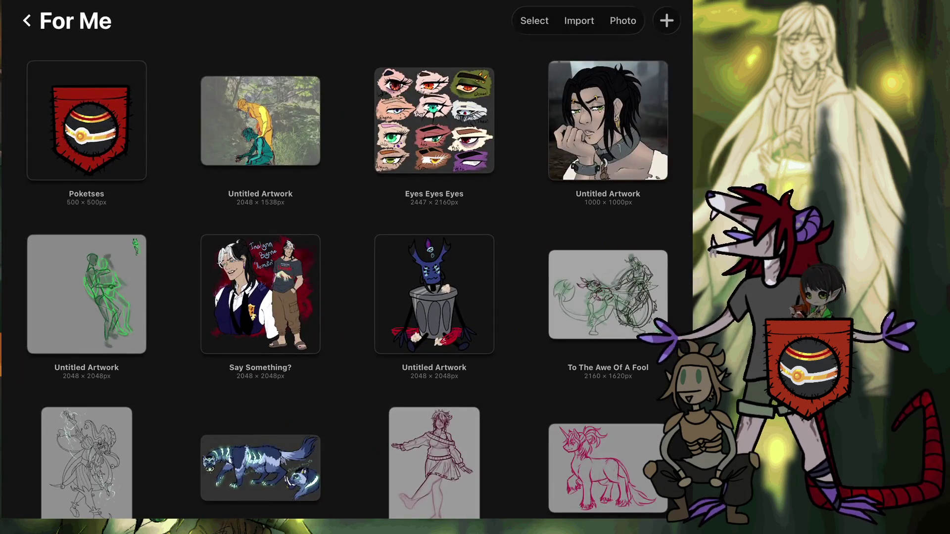
{"action": "left_click", "coordinate": [27, 20]}
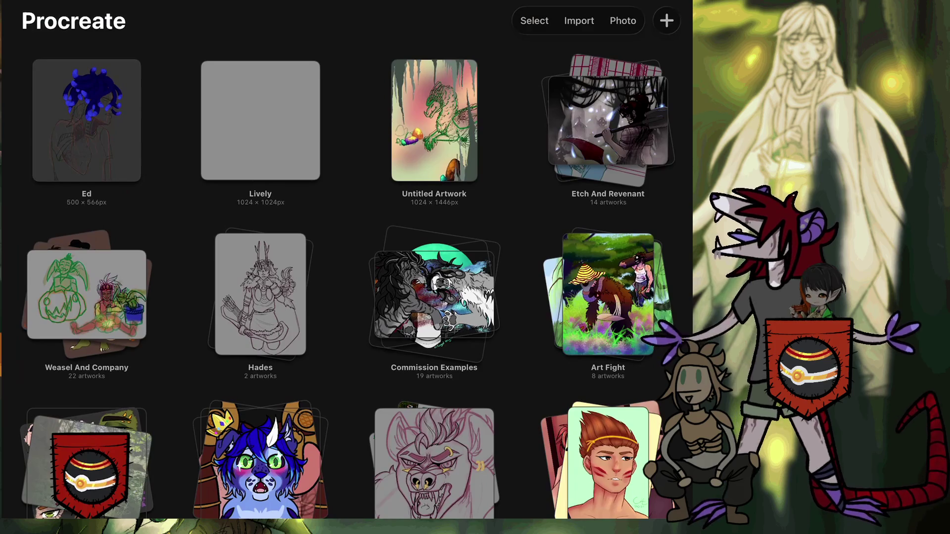
{"action": "left_click", "coordinate": [608, 294]}
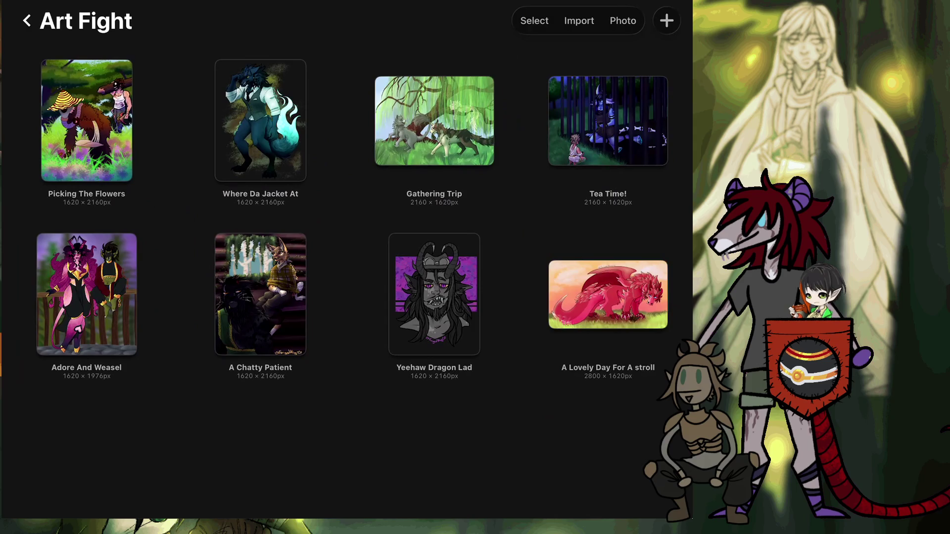
{"action": "left_click", "coordinate": [434, 121]}
{"action": "scroll", "coordinate": [347, 247], "scroll_direction": "up", "scroll_amount": 5}
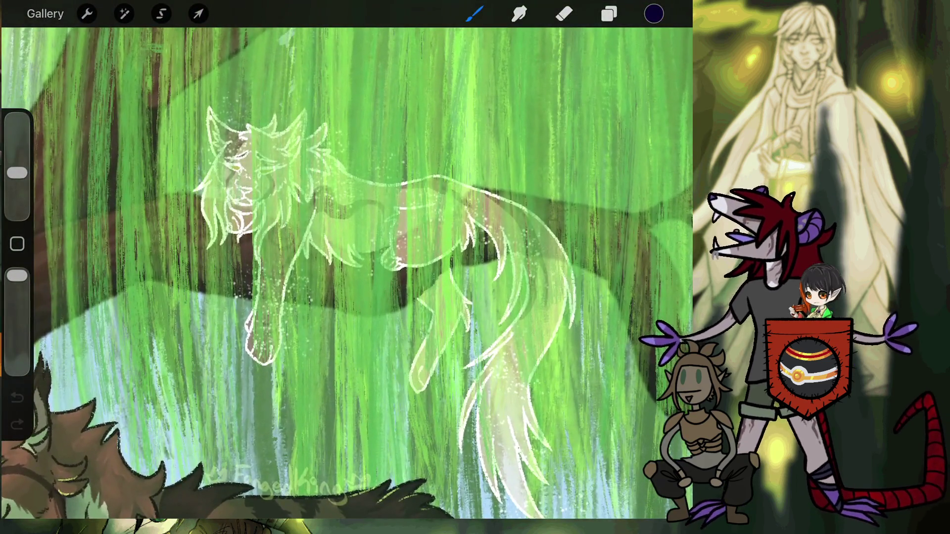
Step: Hide Layer 36's green overlay to inspect the lying cat's tail, then show it again
{"action": "left_click", "coordinate": [609, 13]}
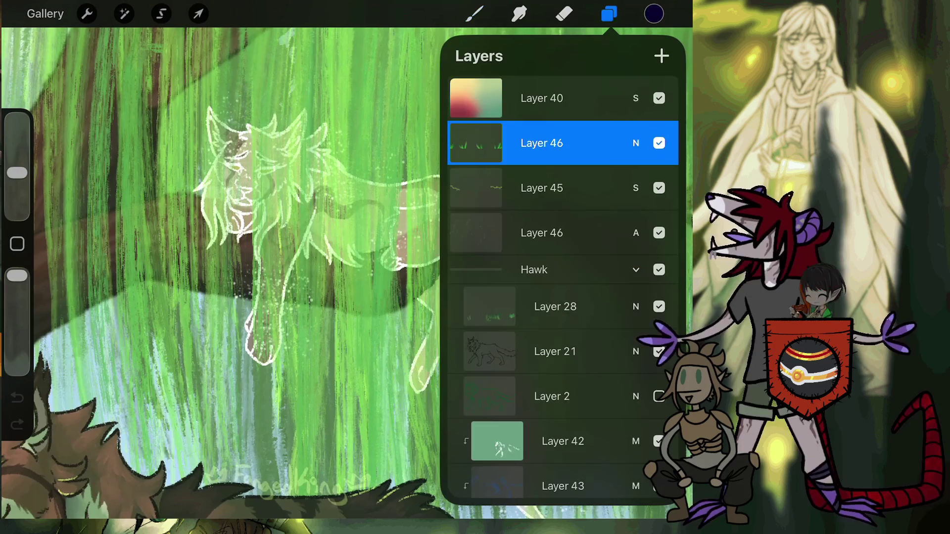
{"action": "scroll", "coordinate": [562, 287], "scroll_direction": "down", "scroll_amount": 12}
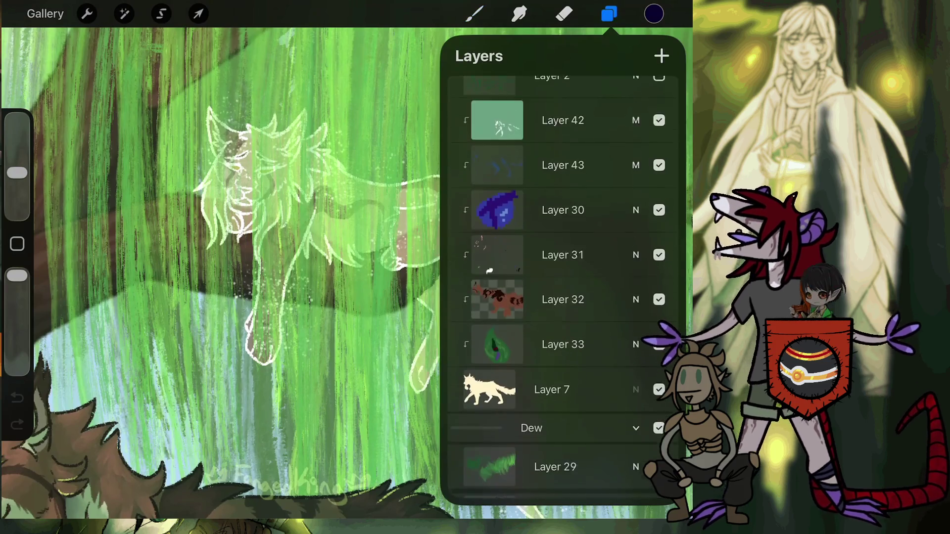
{"action": "scroll", "coordinate": [563, 287], "scroll_direction": "down", "scroll_amount": 7}
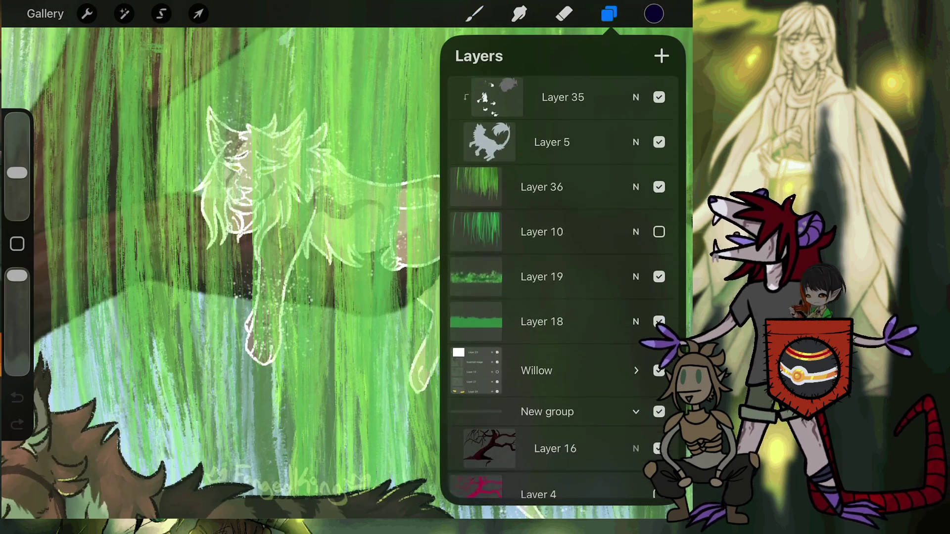
{"action": "left_click", "coordinate": [658, 179]}
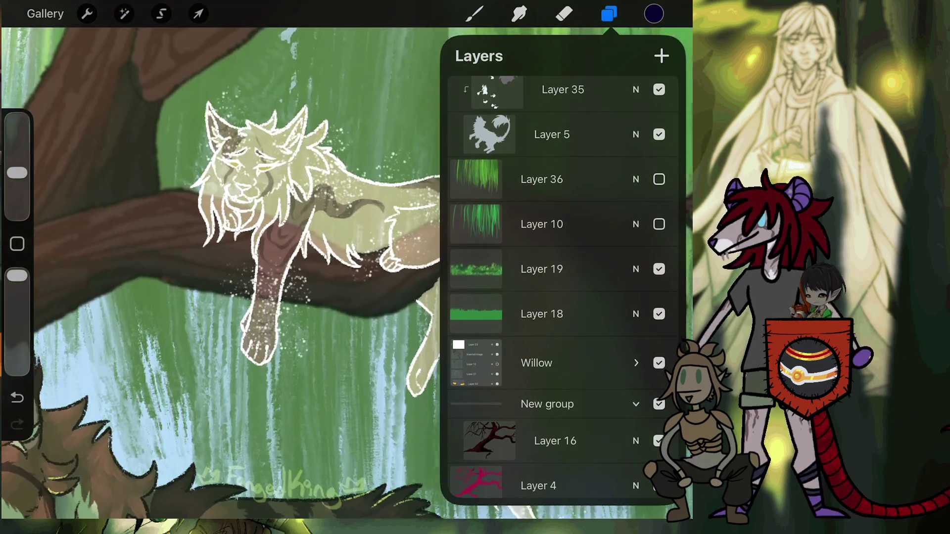
{"action": "left_click_drag", "start_coordinate": [267, 248], "coordinate": [168, 260]}
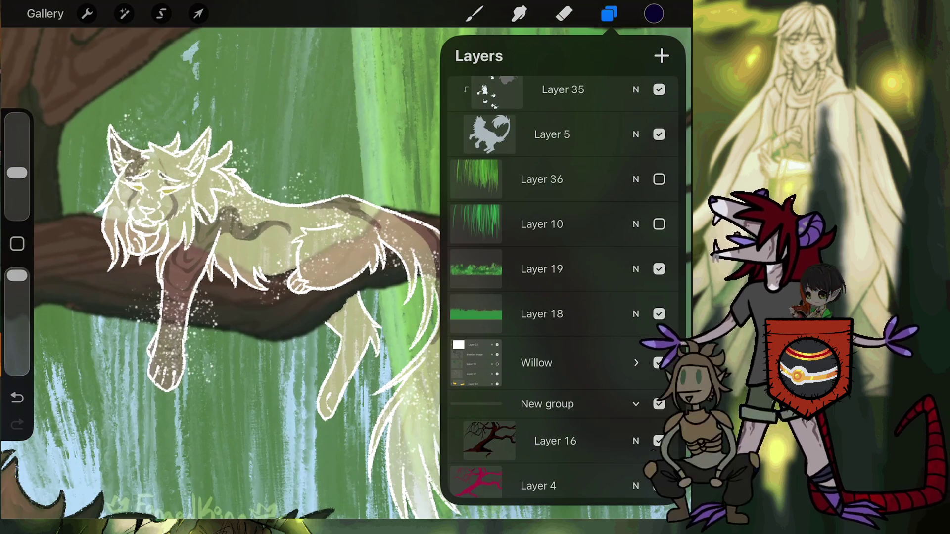
{"action": "scroll", "coordinate": [223, 277], "scroll_direction": "down", "scroll_amount": 5}
{"action": "scroll", "coordinate": [217, 277], "scroll_direction": "down", "scroll_amount": 3}
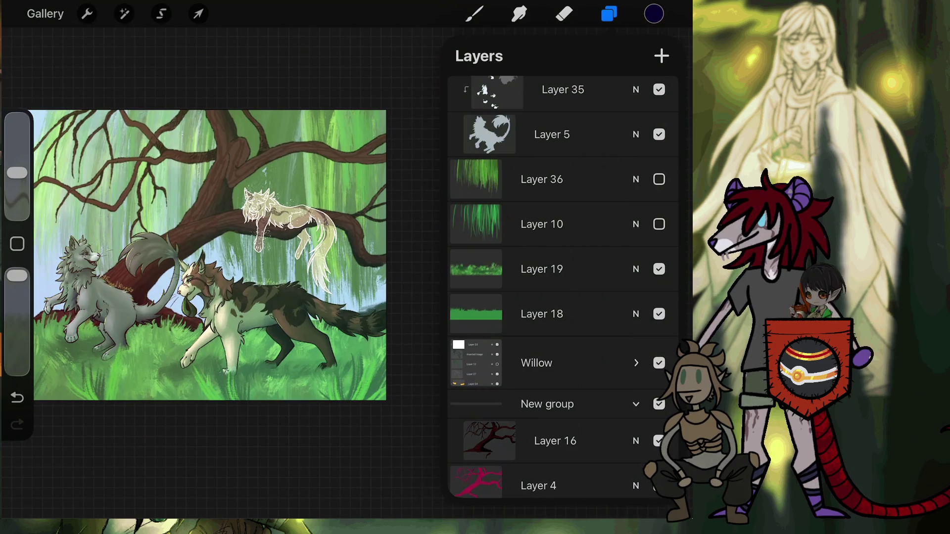
{"action": "left_click", "coordinate": [659, 179]}
Step: Pan around the Gathering Trip canvas, then close it back to the Art Fight stack
{"action": "scroll", "coordinate": [218, 257], "scroll_direction": "up", "scroll_amount": 3}
{"action": "scroll", "coordinate": [272, 202], "scroll_direction": "up", "scroll_amount": 5}
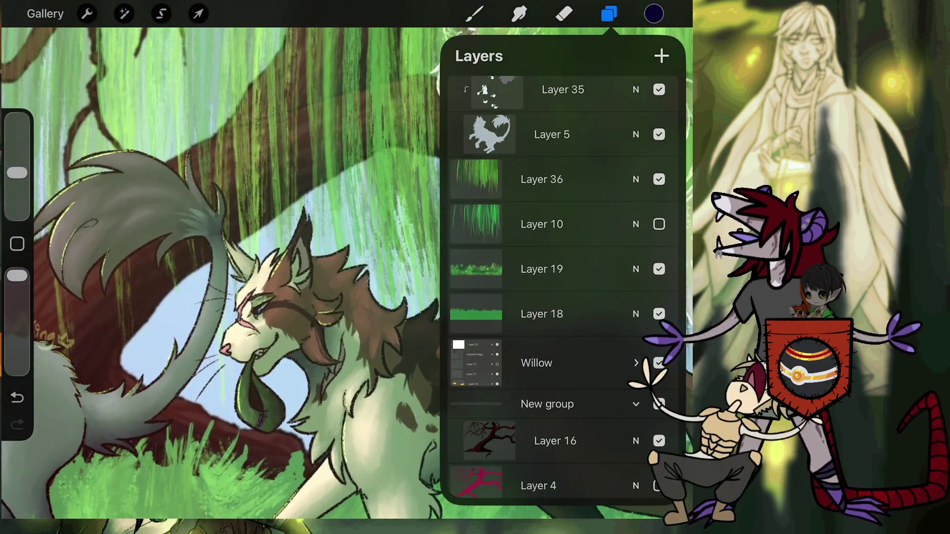
{"action": "scroll", "coordinate": [223, 272], "scroll_direction": "down", "scroll_amount": 2}
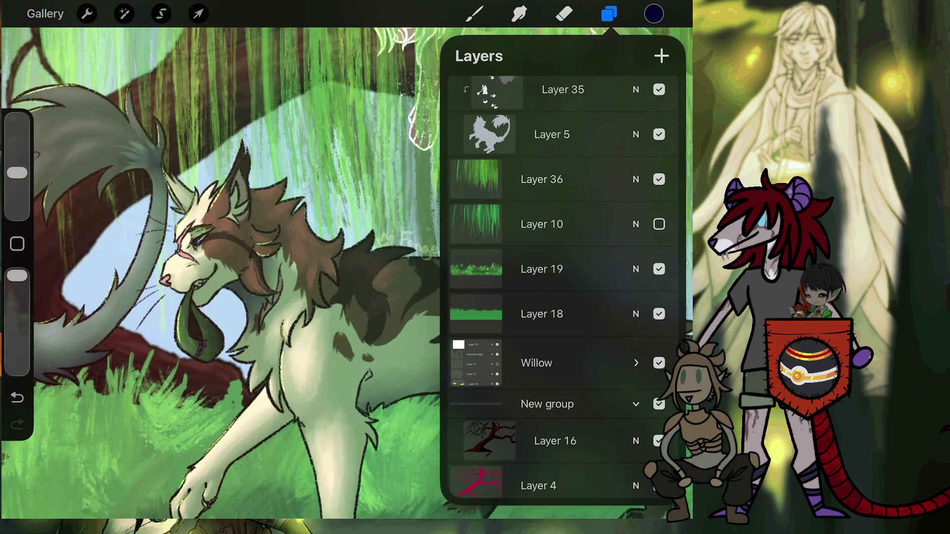
{"action": "scroll", "coordinate": [221, 273], "scroll_direction": "left", "scroll_amount": 10}
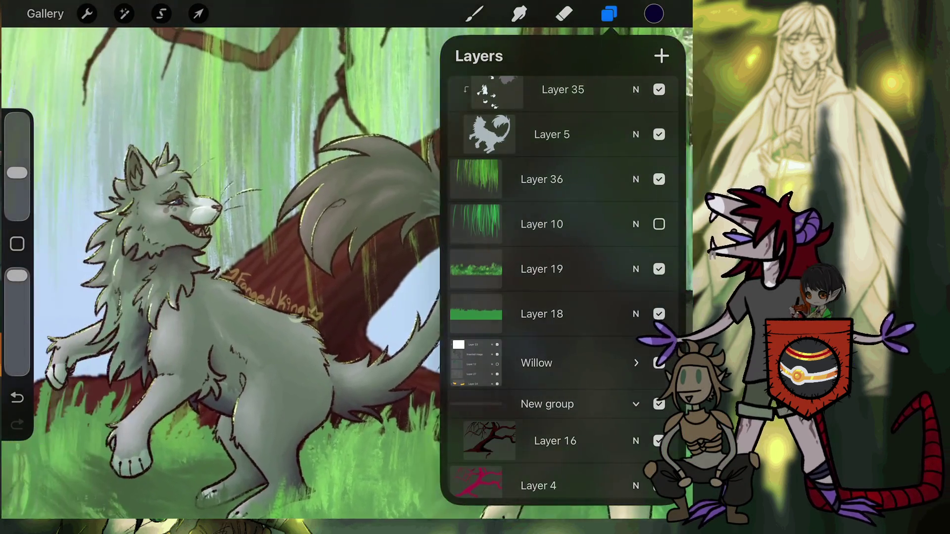
{"action": "scroll", "coordinate": [223, 273], "scroll_direction": "down", "scroll_amount": 2}
{"action": "scroll", "coordinate": [222, 272], "scroll_direction": "right", "scroll_amount": 5}
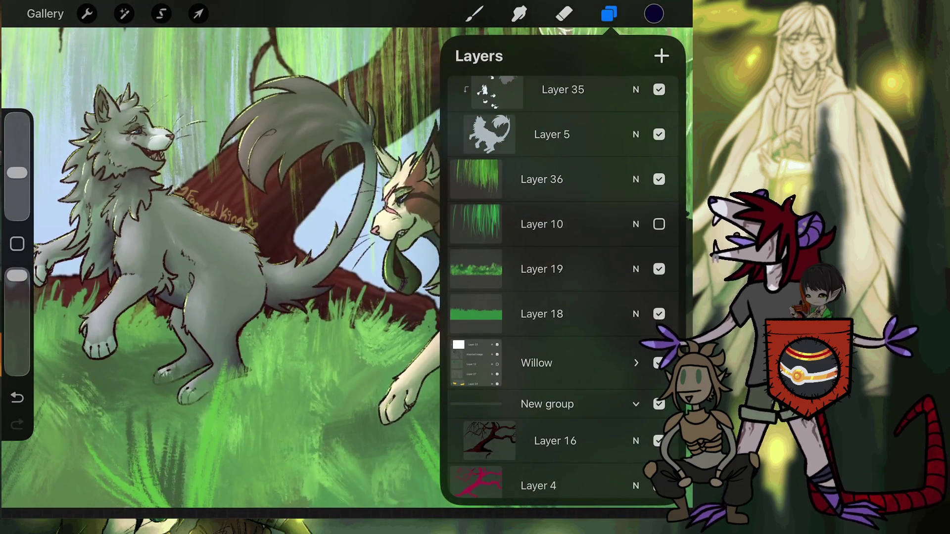
{"action": "scroll", "coordinate": [223, 272], "scroll_direction": "down", "scroll_amount": 3}
{"action": "left_click", "coordinate": [45, 13]}
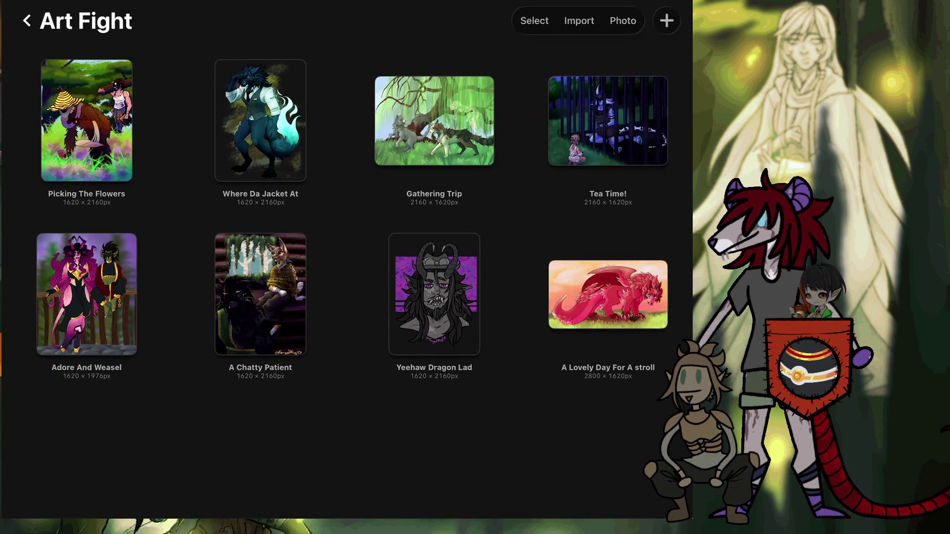
{"action": "left_click", "coordinate": [608, 121]}
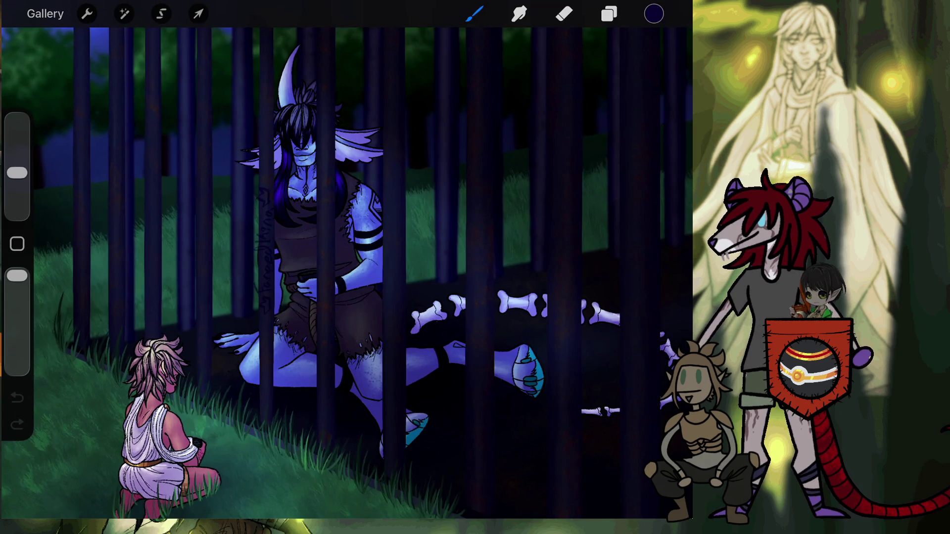
{"action": "scroll", "coordinate": [163, 396], "scroll_direction": "up", "scroll_amount": 5}
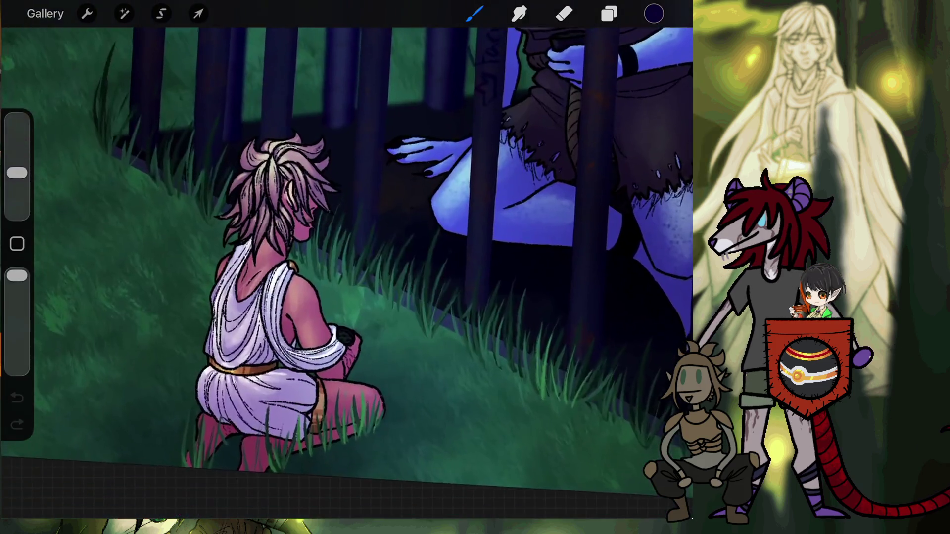
{"action": "scroll", "coordinate": [346, 272], "scroll_direction": "up", "scroll_amount": 2}
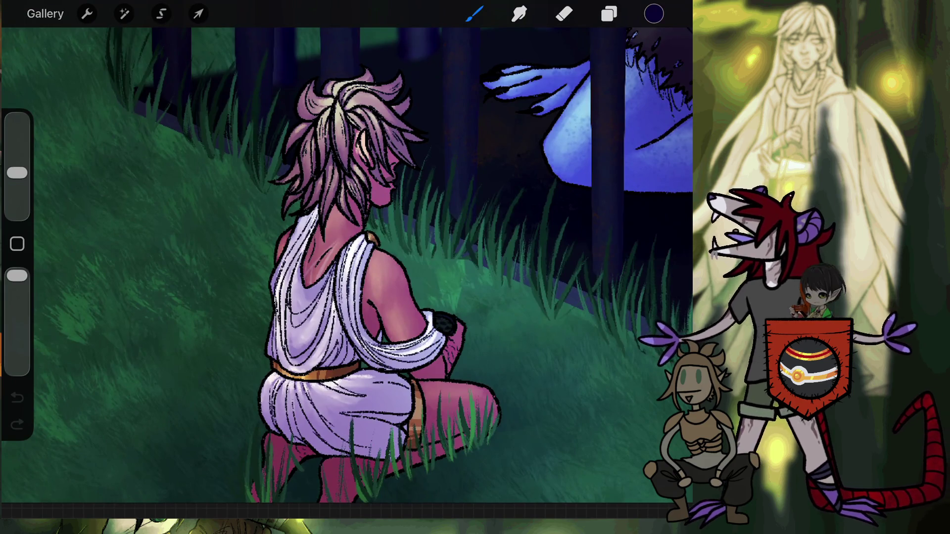
{"action": "scroll", "coordinate": [396, 272], "scroll_direction": "up", "scroll_amount": 5}
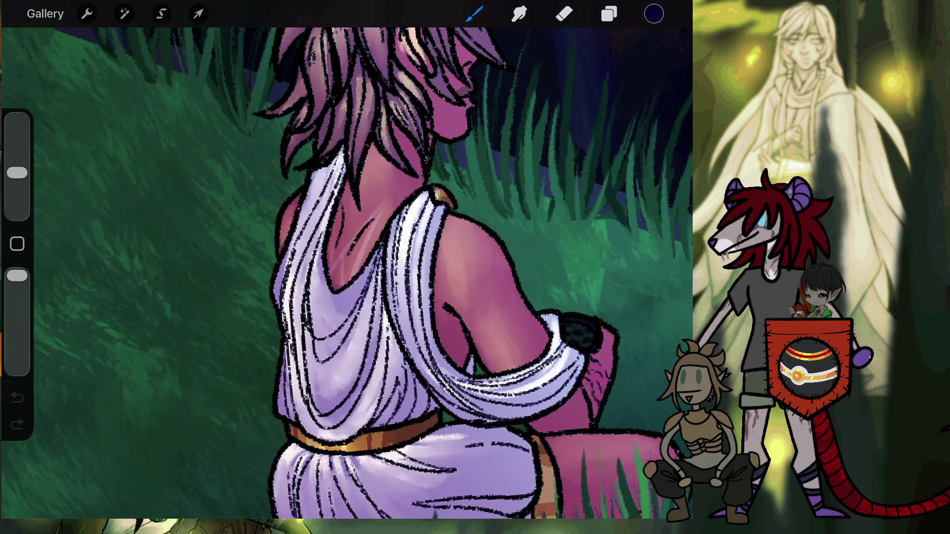
{"action": "scroll", "coordinate": [354, 215], "scroll_direction": "up", "scroll_amount": 5}
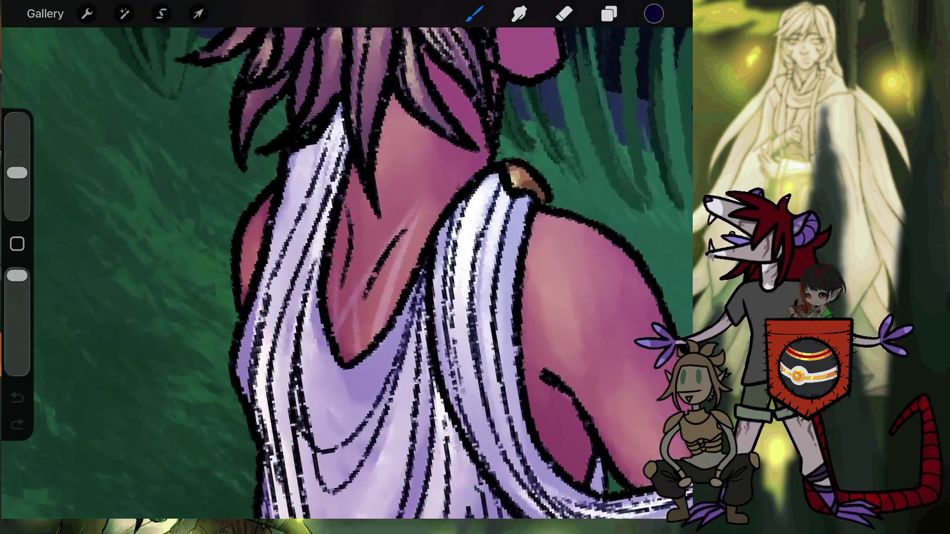
{"action": "scroll", "coordinate": [354, 215], "scroll_direction": "up", "scroll_amount": 2}
{"action": "scroll", "coordinate": [347, 272], "scroll_direction": "down", "scroll_amount": 5}
{"action": "scroll", "coordinate": [346, 272], "scroll_direction": "down", "scroll_amount": 5}
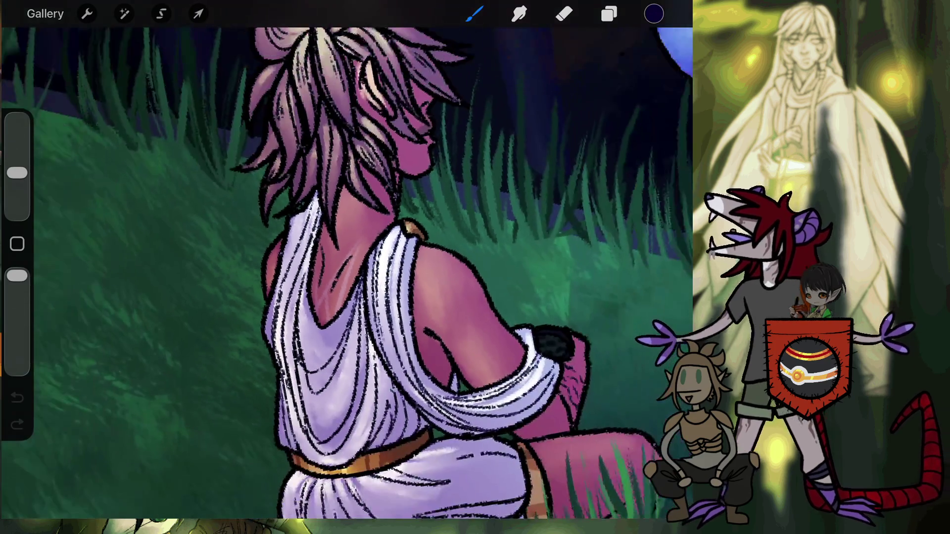
{"action": "scroll", "coordinate": [347, 272], "scroll_direction": "down", "scroll_amount": 3}
{"action": "scroll", "coordinate": [347, 272], "scroll_direction": "down", "scroll_amount": 2}
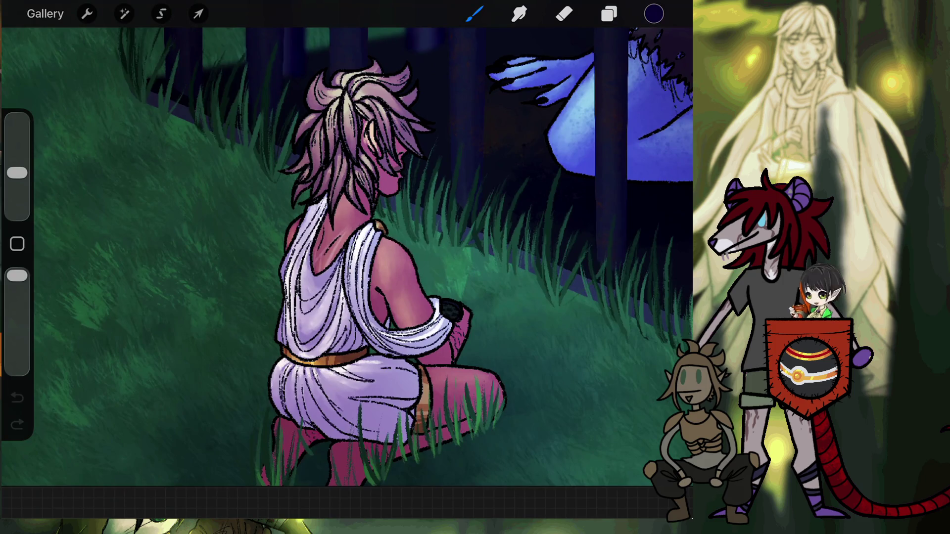
{"action": "scroll", "coordinate": [346, 247], "scroll_direction": "down", "scroll_amount": 5}
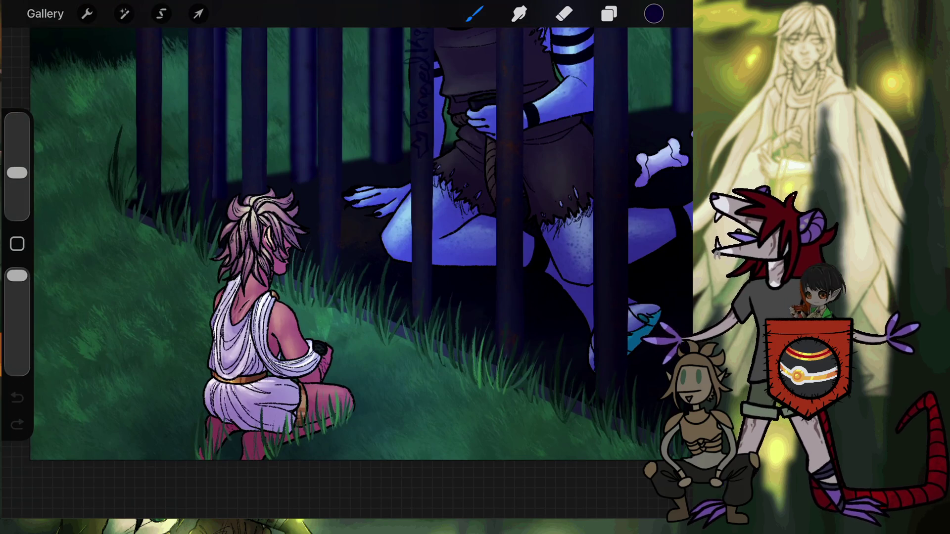
{"action": "left_click", "coordinate": [45, 13]}
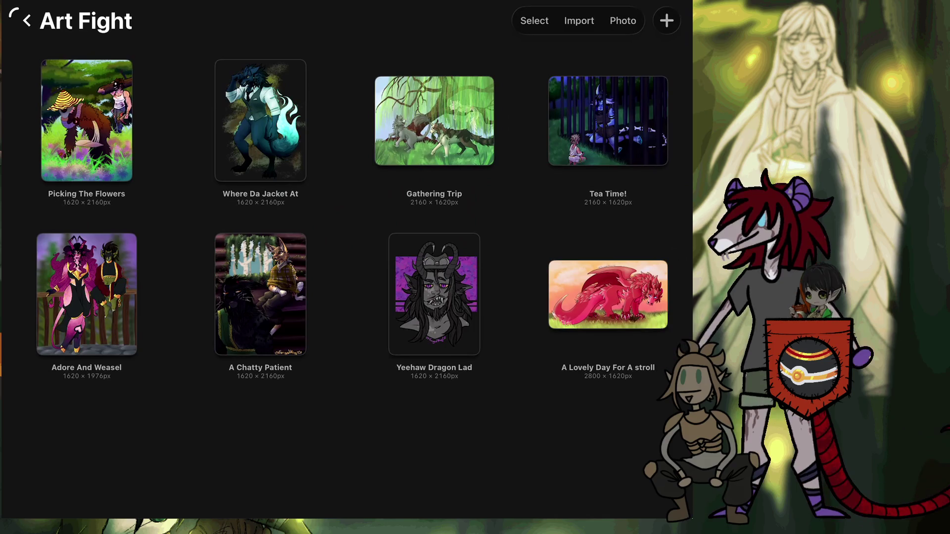
Step: Return to the main gallery and open the For Me stack
{"action": "left_click", "coordinate": [27, 20]}
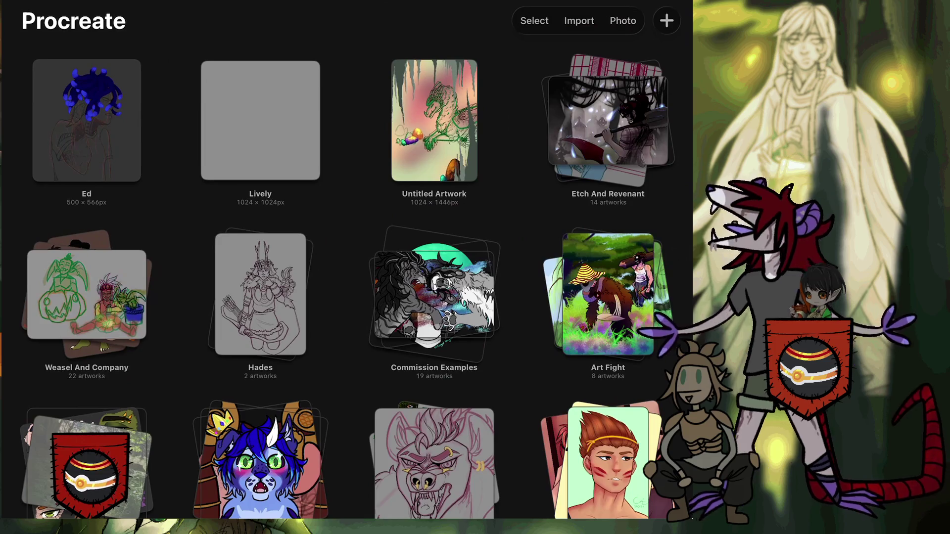
{"action": "scroll", "coordinate": [346, 267], "scroll_direction": "down", "scroll_amount": 2}
{"action": "scroll", "coordinate": [346, 267], "scroll_direction": "down", "scroll_amount": 3}
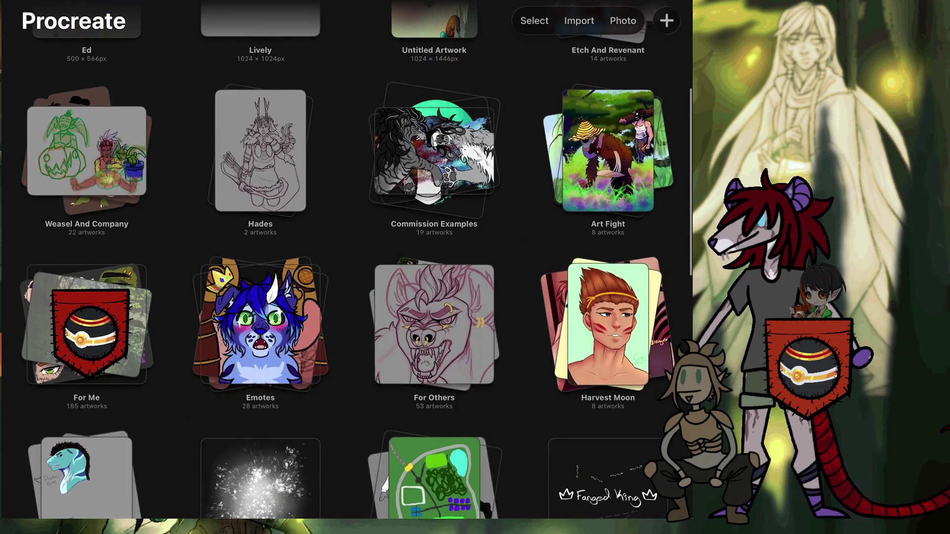
{"action": "scroll", "coordinate": [346, 267], "scroll_direction": "down", "scroll_amount": 1}
{"action": "left_click", "coordinate": [86, 277]}
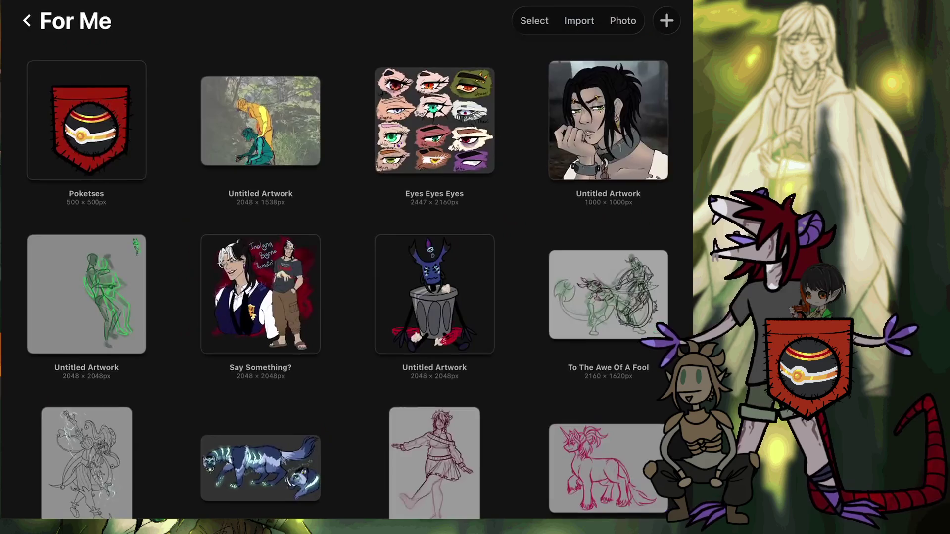
Step: Scroll down the For Me stack and open the 'Jereth?' artwork
{"action": "scroll", "coordinate": [347, 267], "scroll_direction": "down", "scroll_amount": 7}
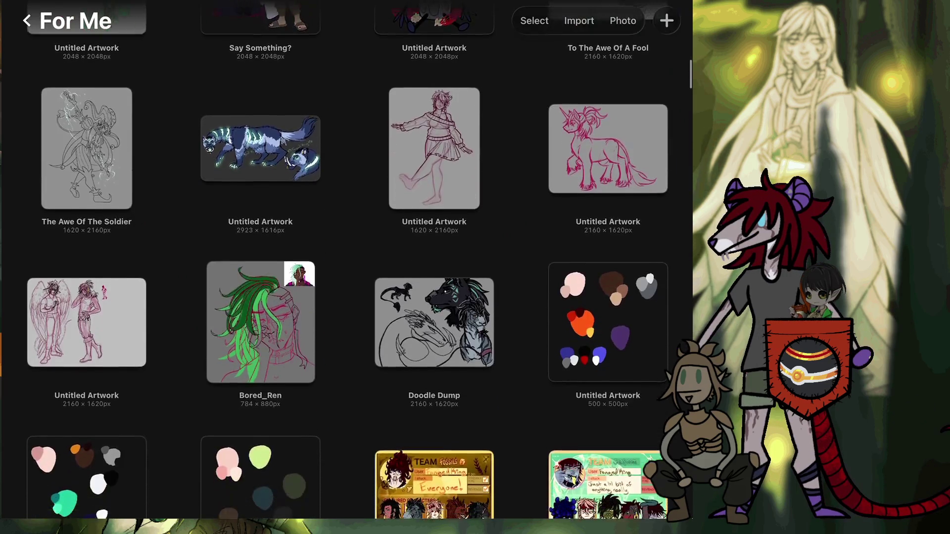
{"action": "scroll", "coordinate": [346, 268], "scroll_direction": "down", "scroll_amount": 9}
{"action": "scroll", "coordinate": [346, 267], "scroll_direction": "down", "scroll_amount": 3}
{"action": "scroll", "coordinate": [346, 267], "scroll_direction": "down", "scroll_amount": 3}
{"action": "scroll", "coordinate": [347, 268], "scroll_direction": "down", "scroll_amount": 5}
{"action": "scroll", "coordinate": [346, 267], "scroll_direction": "down", "scroll_amount": 2}
{"action": "scroll", "coordinate": [346, 267], "scroll_direction": "down", "scroll_amount": 2}
{"action": "scroll", "coordinate": [346, 268], "scroll_direction": "down", "scroll_amount": 3}
{"action": "scroll", "coordinate": [346, 267], "scroll_direction": "down", "scroll_amount": 3}
{"action": "scroll", "coordinate": [346, 267], "scroll_direction": "down", "scroll_amount": 3}
{"action": "scroll", "coordinate": [346, 268], "scroll_direction": "down", "scroll_amount": 2}
{"action": "scroll", "coordinate": [346, 267], "scroll_direction": "down", "scroll_amount": 3}
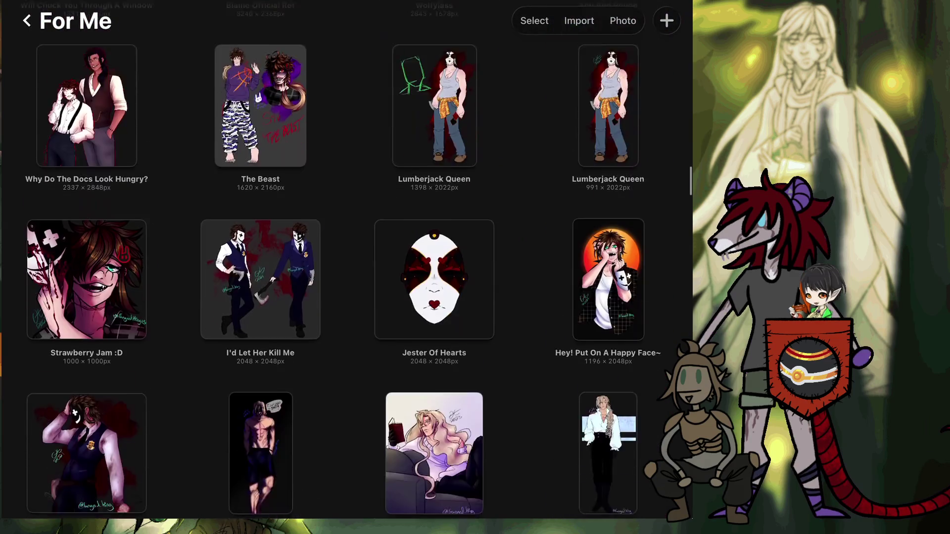
{"action": "scroll", "coordinate": [346, 267], "scroll_direction": "down", "scroll_amount": 3}
{"action": "scroll", "coordinate": [346, 267], "scroll_direction": "down", "scroll_amount": 1}
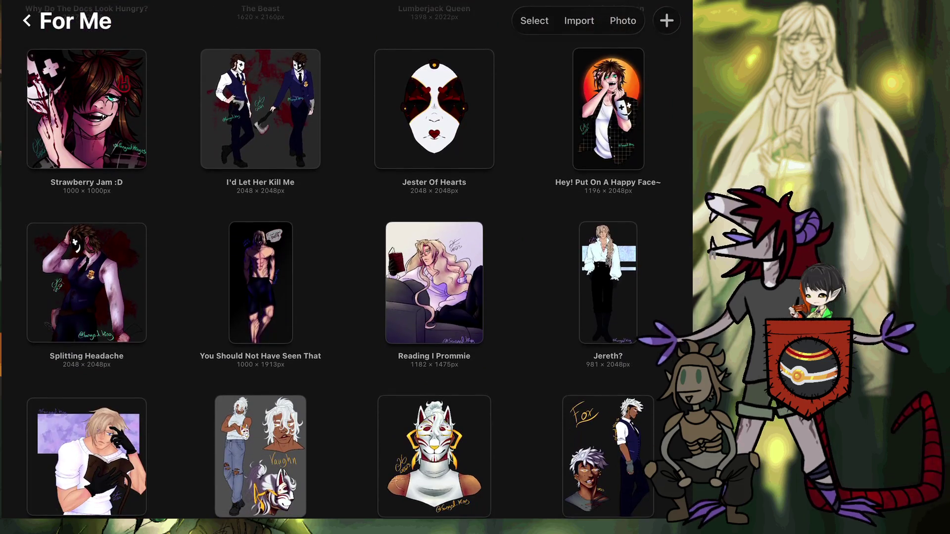
{"action": "scroll", "coordinate": [347, 268], "scroll_direction": "down", "scroll_amount": 1}
{"action": "scroll", "coordinate": [346, 267], "scroll_direction": "down", "scroll_amount": 3}
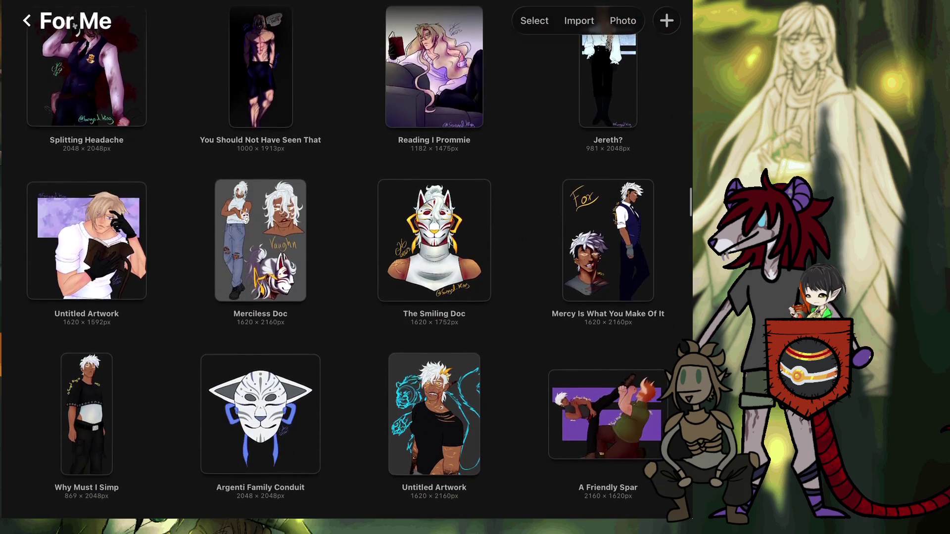
{"action": "scroll", "coordinate": [347, 267], "scroll_direction": "up", "scroll_amount": 3}
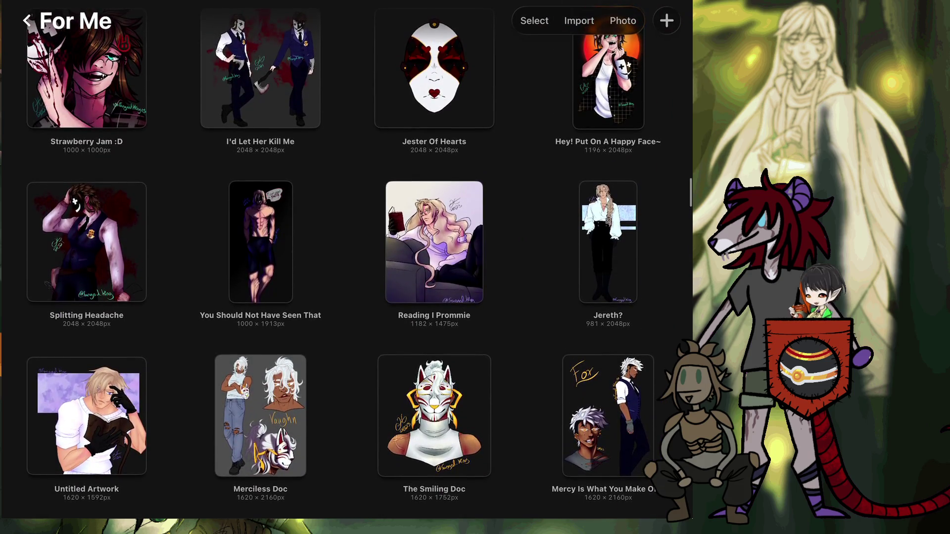
{"action": "left_click", "coordinate": [607, 242]}
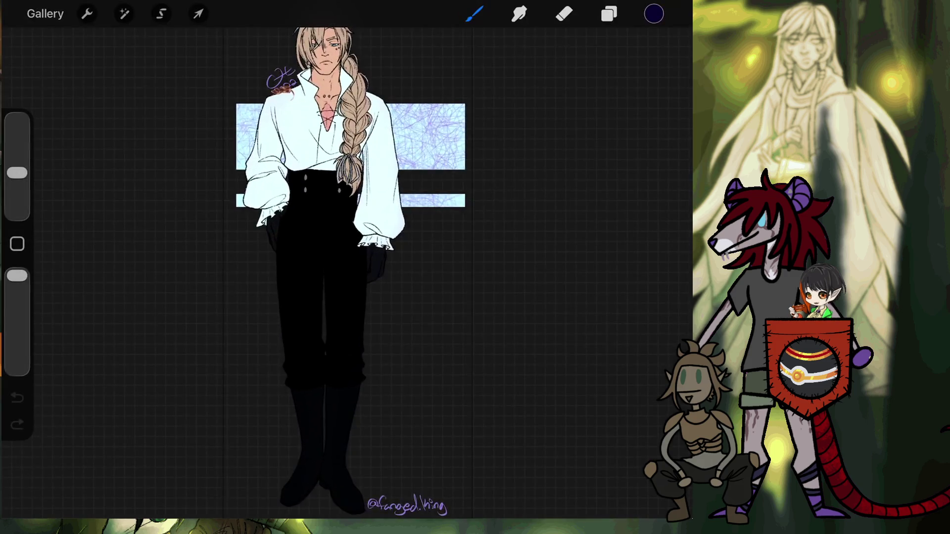
Step: Zoom around 'Jereth?' to inspect the rat and signature, then close it to For Me
{"action": "scroll", "coordinate": [347, 267], "scroll_direction": "up", "scroll_amount": 2}
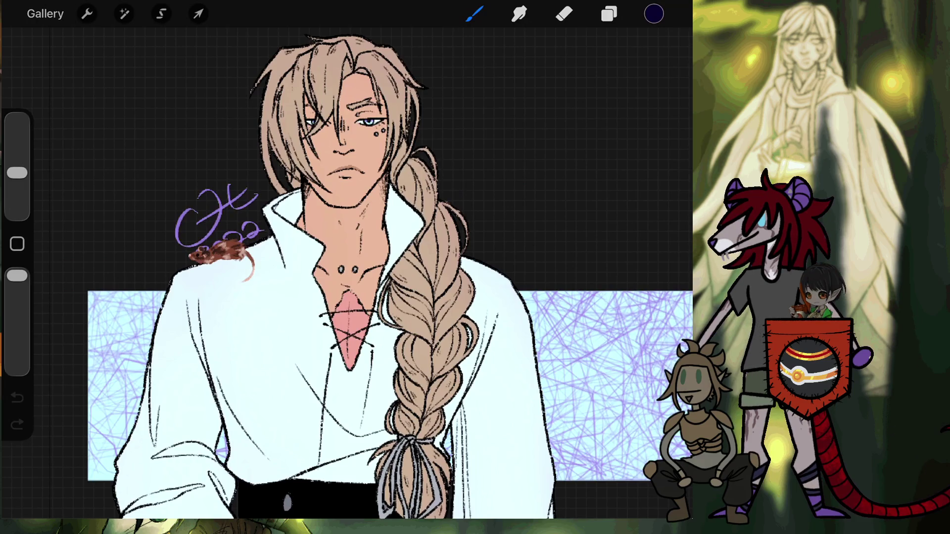
{"action": "scroll", "coordinate": [329, 198], "scroll_direction": "up", "scroll_amount": 3}
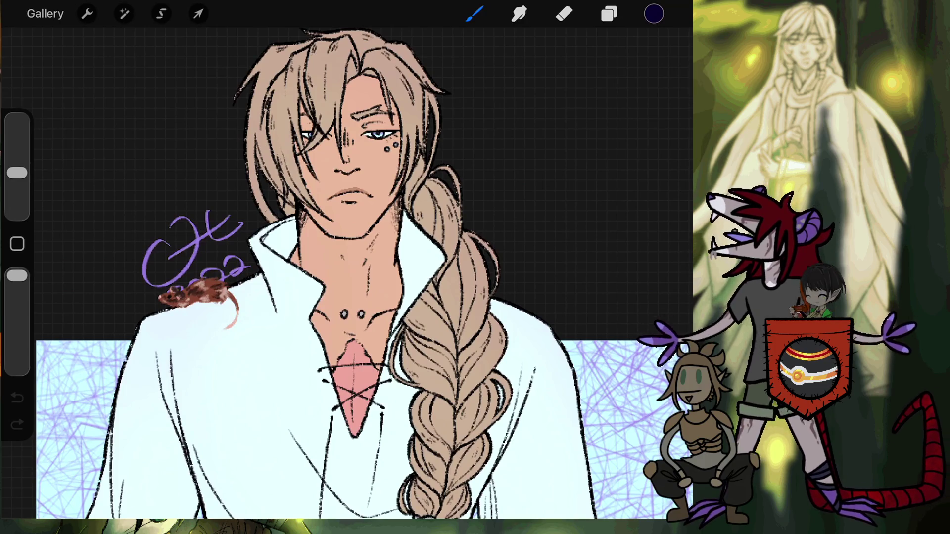
{"action": "scroll", "coordinate": [347, 272], "scroll_direction": "down", "scroll_amount": 5}
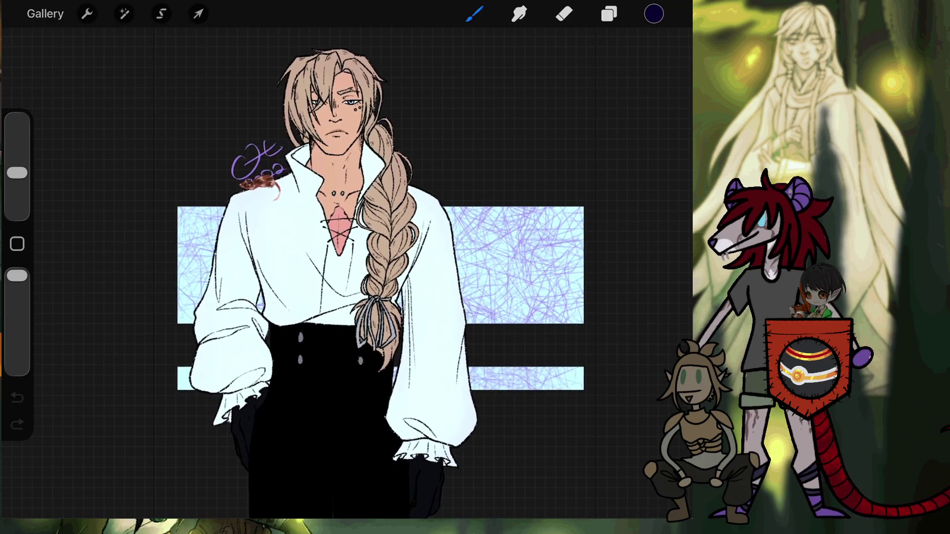
{"action": "scroll", "coordinate": [297, 234], "scroll_direction": "up", "scroll_amount": 5}
{"action": "scroll", "coordinate": [297, 272], "scroll_direction": "up", "scroll_amount": 1}
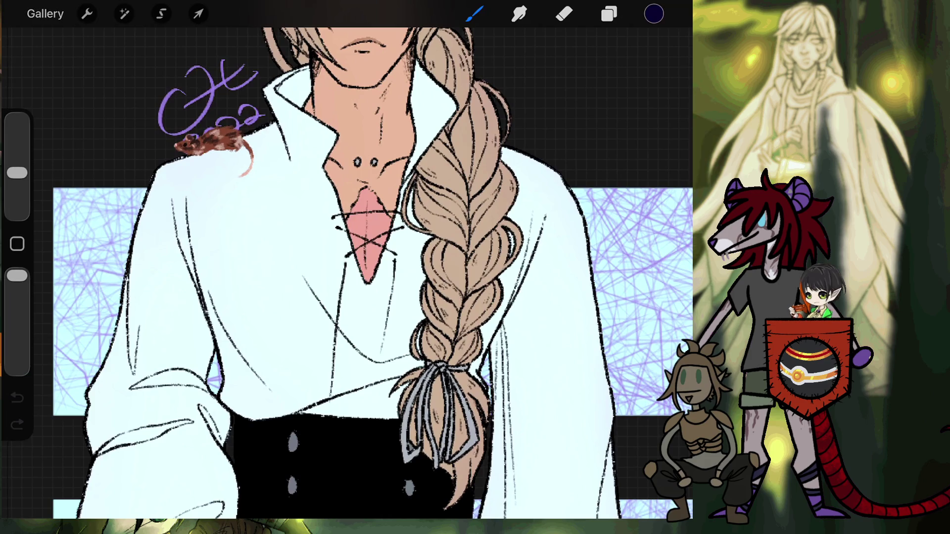
{"action": "left_click", "coordinate": [45, 14]}
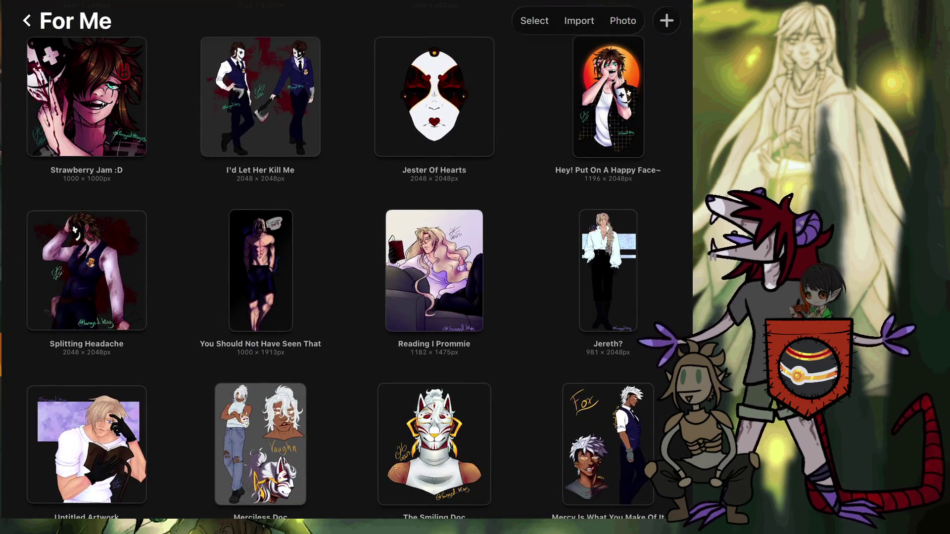
Step: Open 'You Should Not Have Seen That', zoom around to view it, then close it
{"action": "left_click", "coordinate": [260, 270]}
{"action": "scroll", "coordinate": [347, 247], "scroll_direction": "up", "scroll_amount": 5}
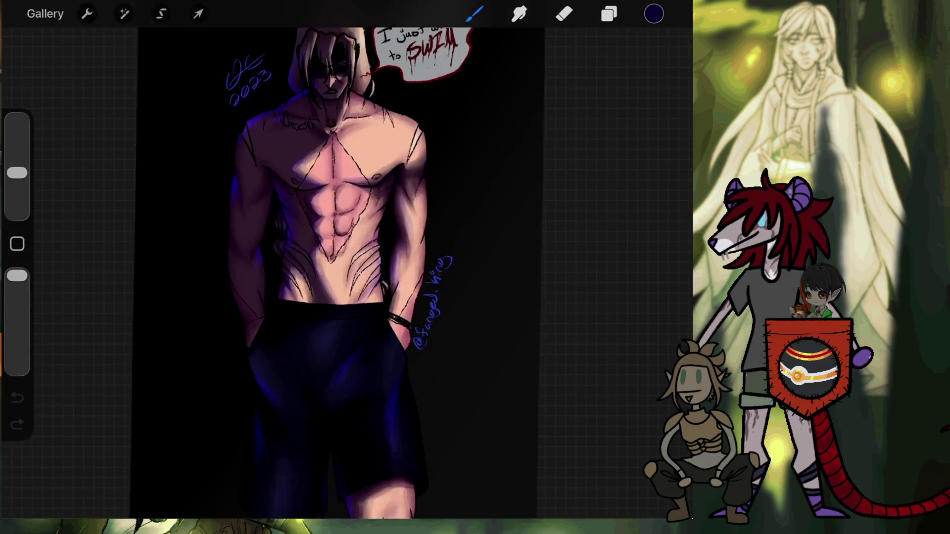
{"action": "scroll", "coordinate": [336, 198], "scroll_direction": "up", "scroll_amount": 2}
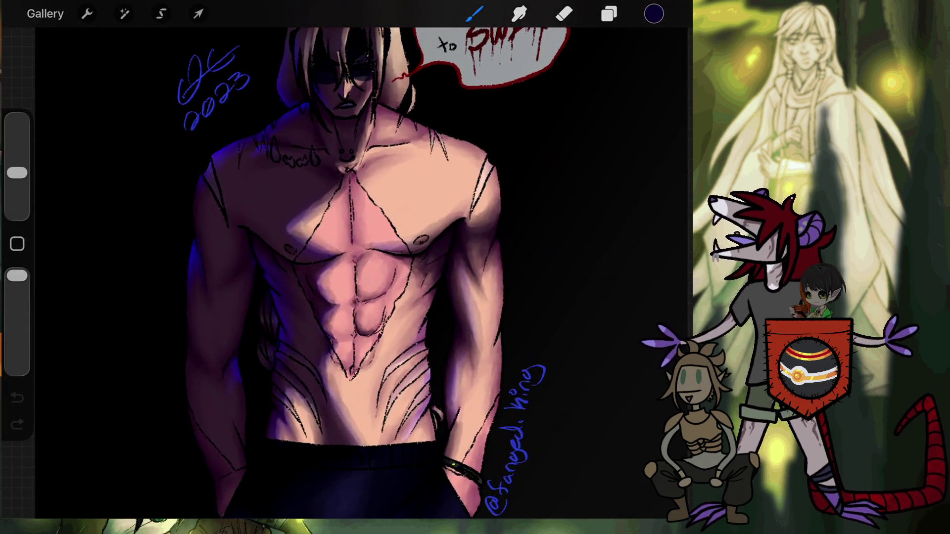
{"action": "scroll", "coordinate": [347, 248], "scroll_direction": "up", "scroll_amount": 2}
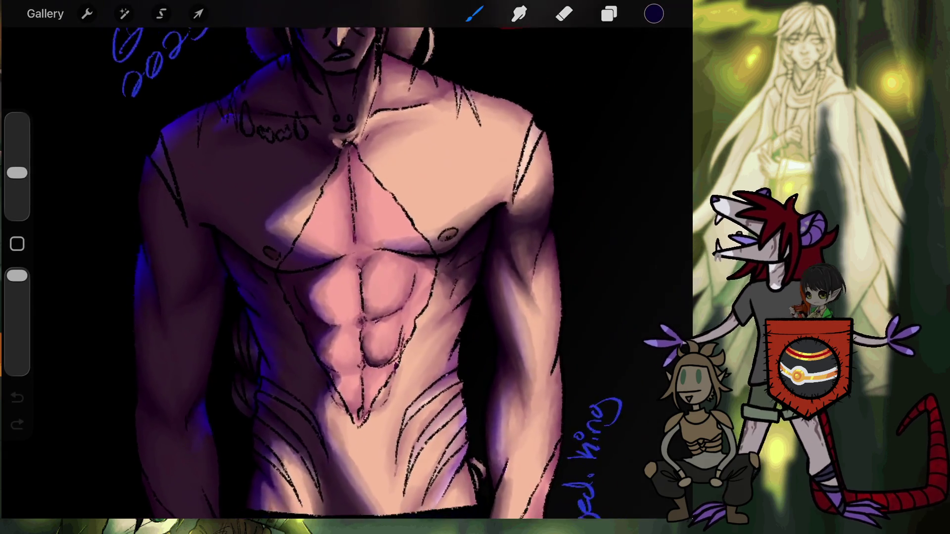
{"action": "scroll", "coordinate": [376, 272], "scroll_direction": "down", "scroll_amount": 2}
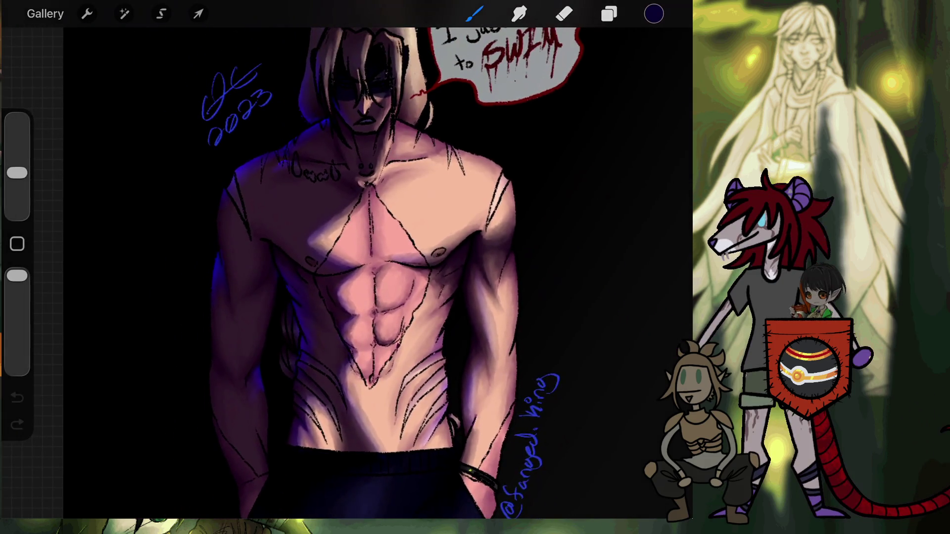
{"action": "scroll", "coordinate": [346, 272], "scroll_direction": "down", "scroll_amount": 5}
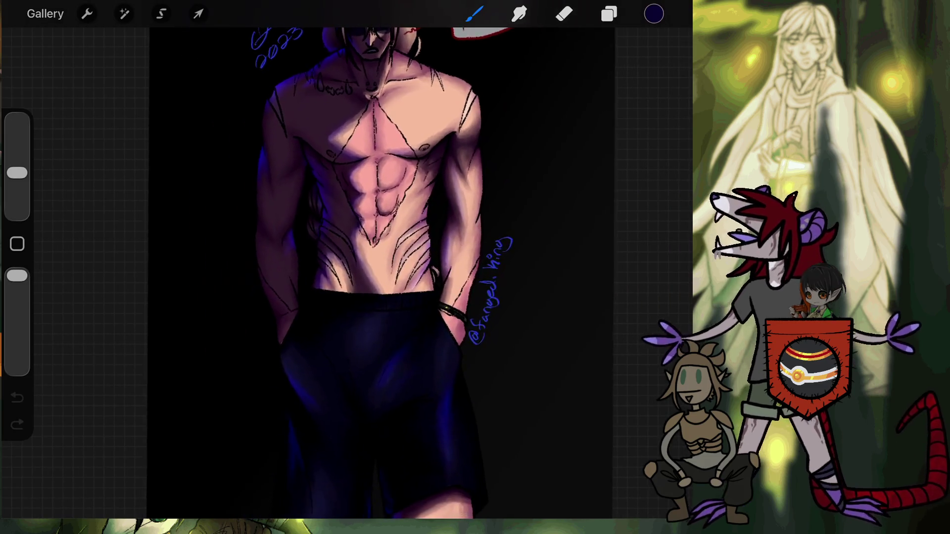
{"action": "scroll", "coordinate": [347, 272], "scroll_direction": "down", "scroll_amount": 5}
{"action": "scroll", "coordinate": [346, 273], "scroll_direction": "down", "scroll_amount": 5}
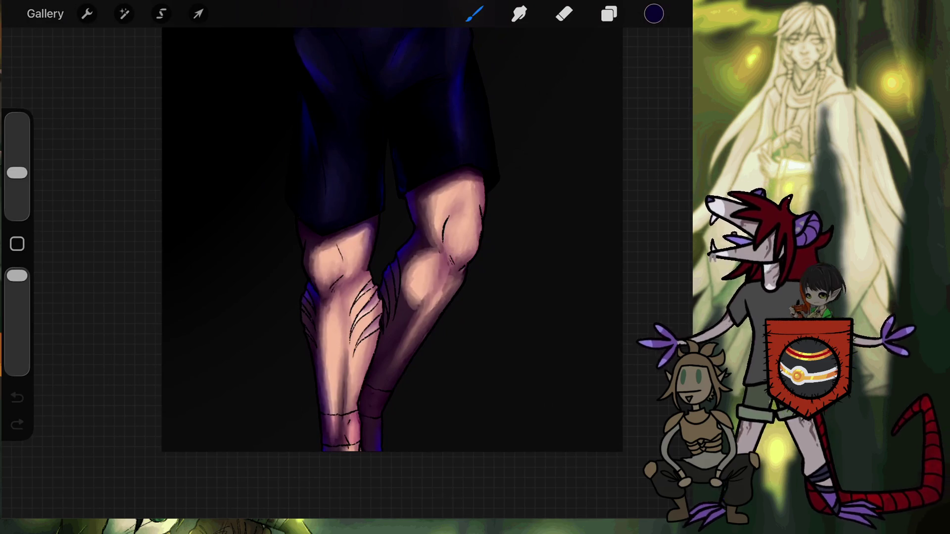
{"action": "scroll", "coordinate": [376, 272], "scroll_direction": "up", "scroll_amount": 10}
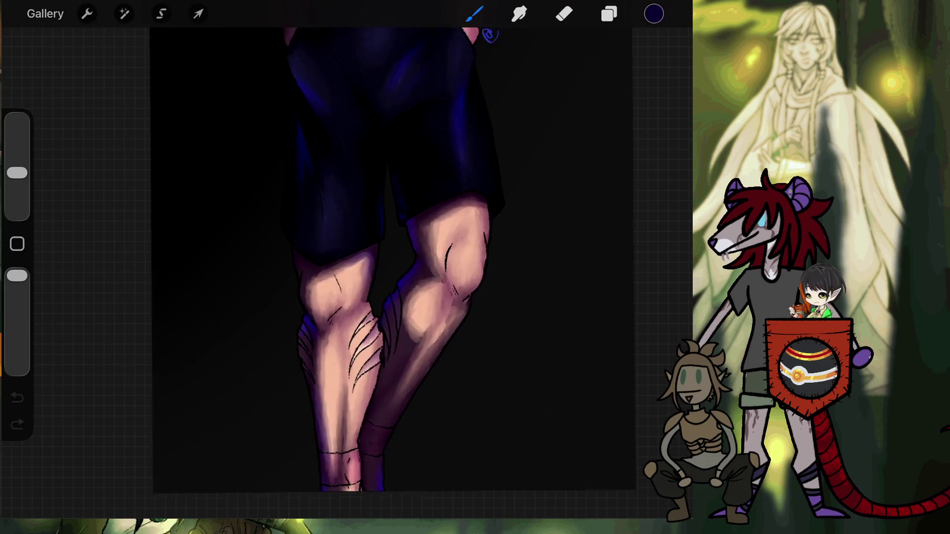
{"action": "scroll", "coordinate": [376, 223], "scroll_direction": "up", "scroll_amount": 10}
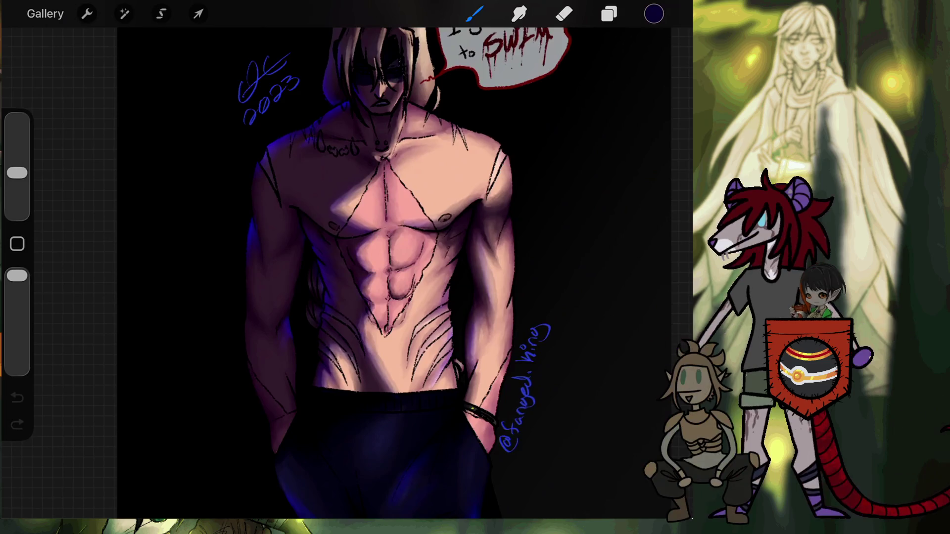
{"action": "scroll", "coordinate": [376, 273], "scroll_direction": "up", "scroll_amount": 5}
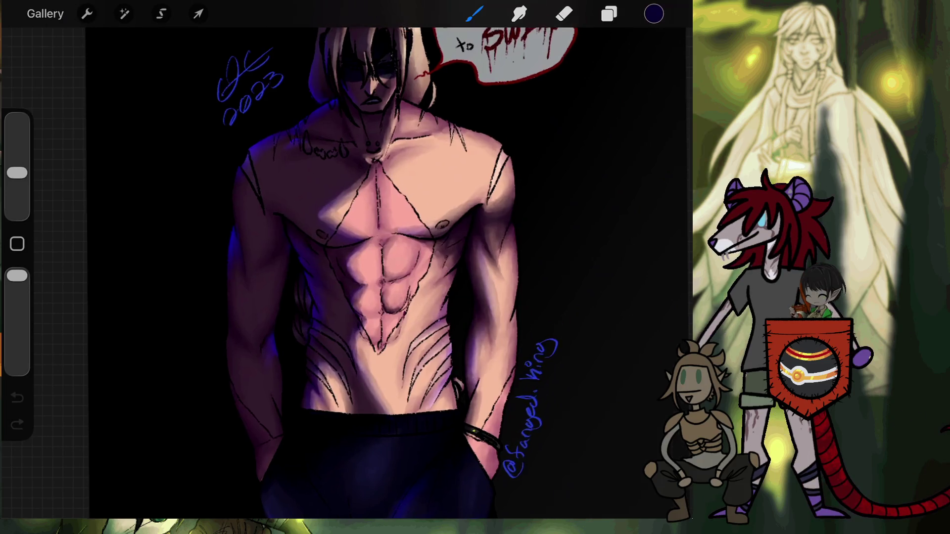
{"action": "scroll", "coordinate": [376, 272], "scroll_direction": "down", "scroll_amount": 3}
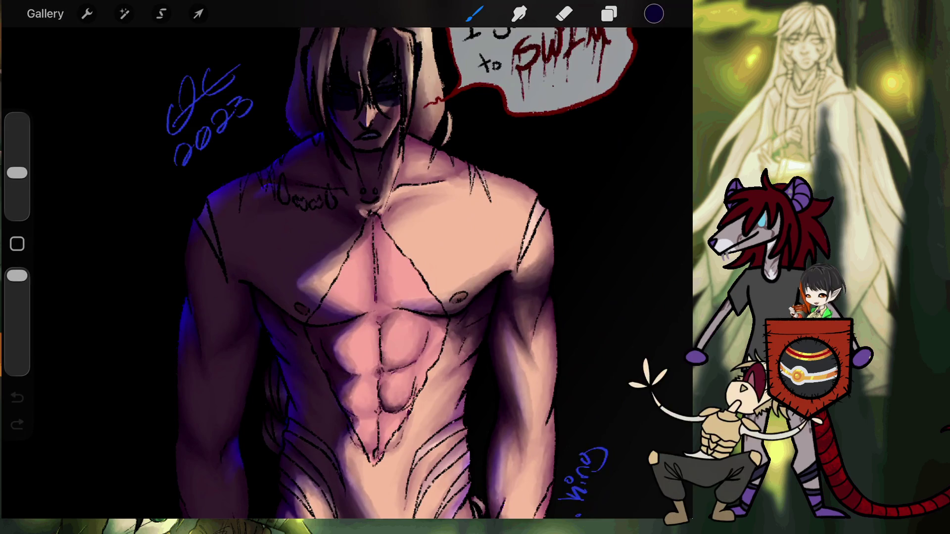
{"action": "left_click", "coordinate": [45, 13]}
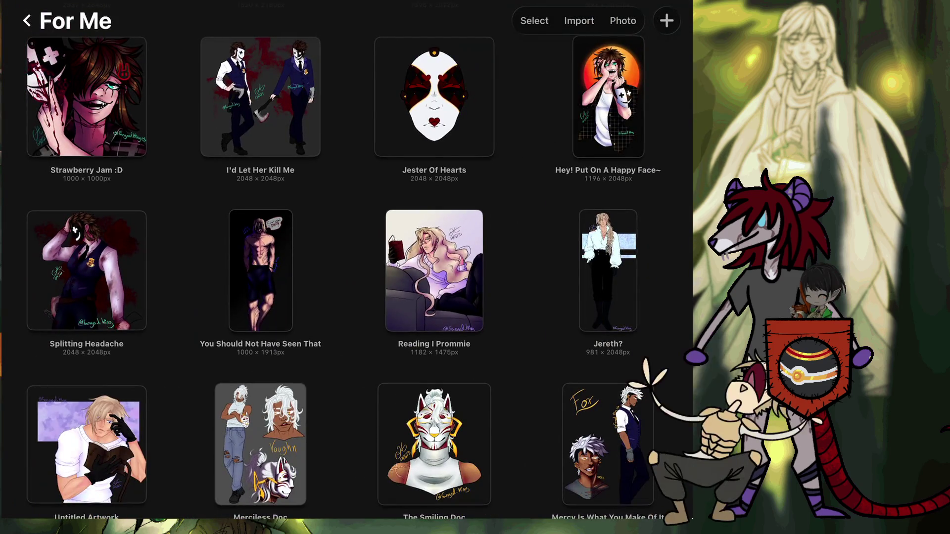
Step: Lower Layer 10's opacity to 62% and select the Inserted Image layer
{"action": "scroll", "coordinate": [347, 263], "scroll_direction": "up", "scroll_amount": 3}
{"action": "scroll", "coordinate": [346, 262], "scroll_direction": "up", "scroll_amount": 15}
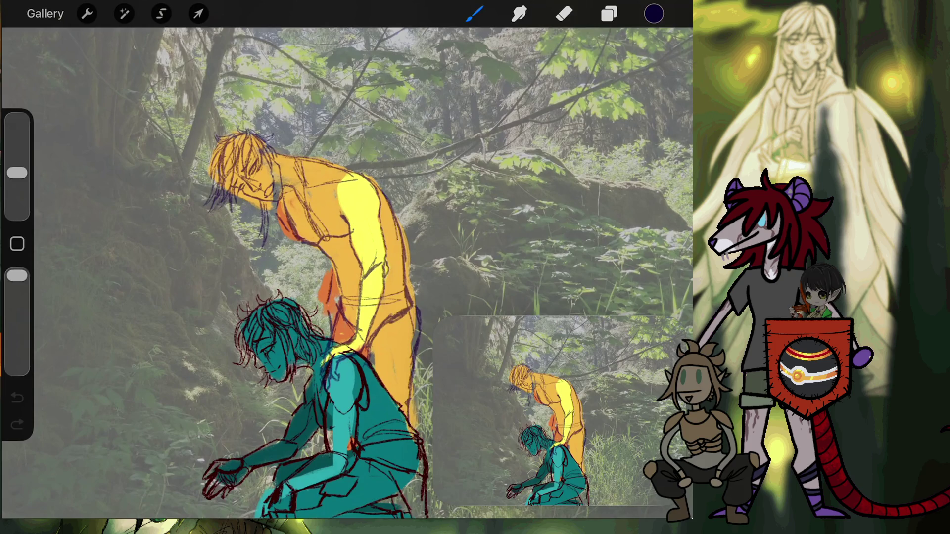
{"action": "left_click", "coordinate": [609, 14]}
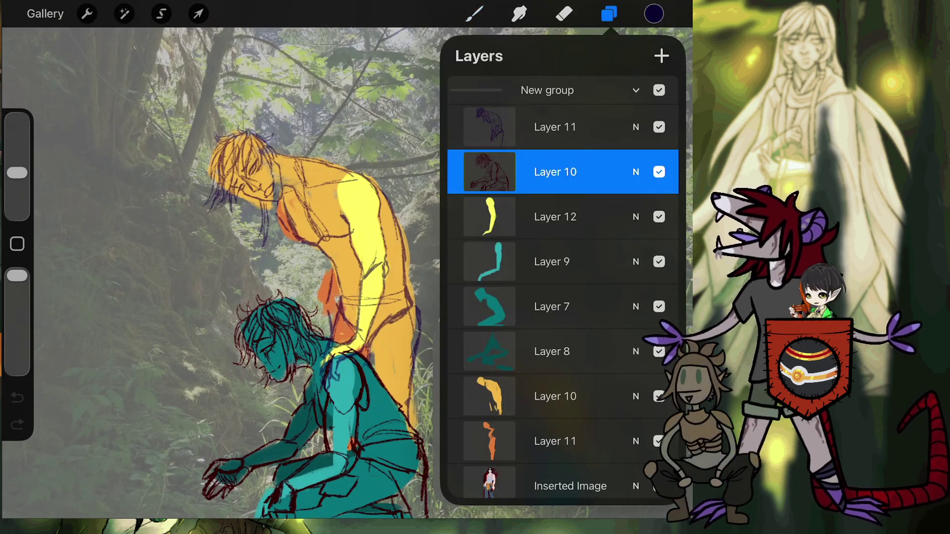
{"action": "left_click", "coordinate": [636, 172]}
{"action": "left_click_drag", "start_coordinate": [663, 227], "coordinate": [588, 227]}
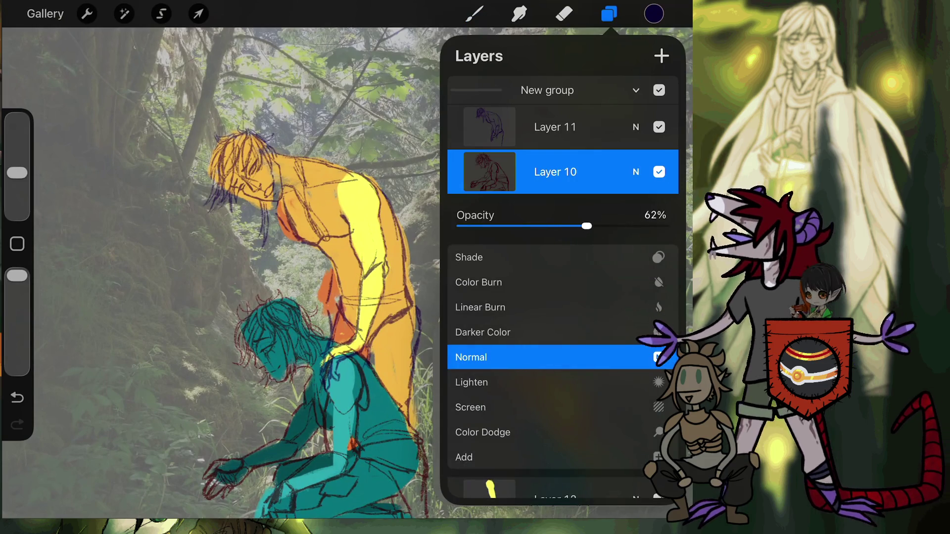
{"action": "left_click", "coordinate": [636, 172]}
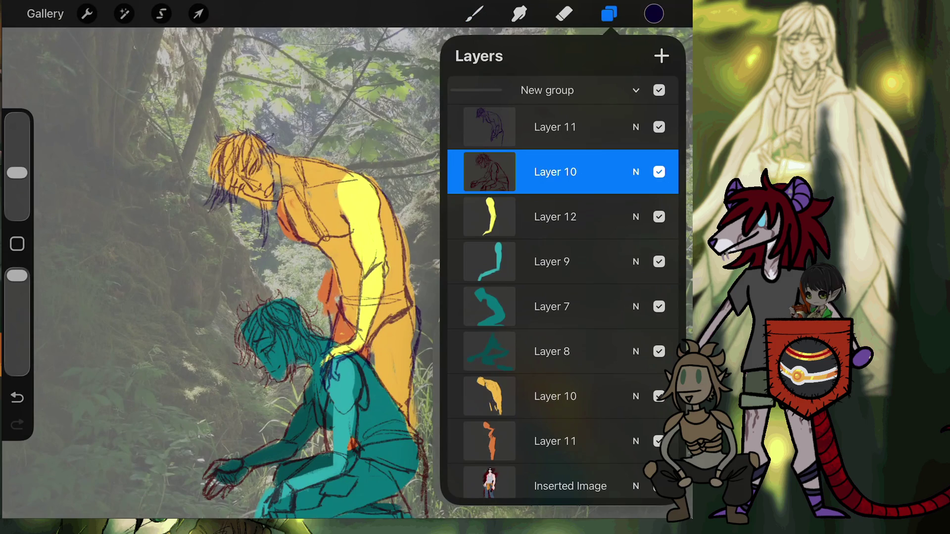
{"action": "left_click", "coordinate": [570, 486]}
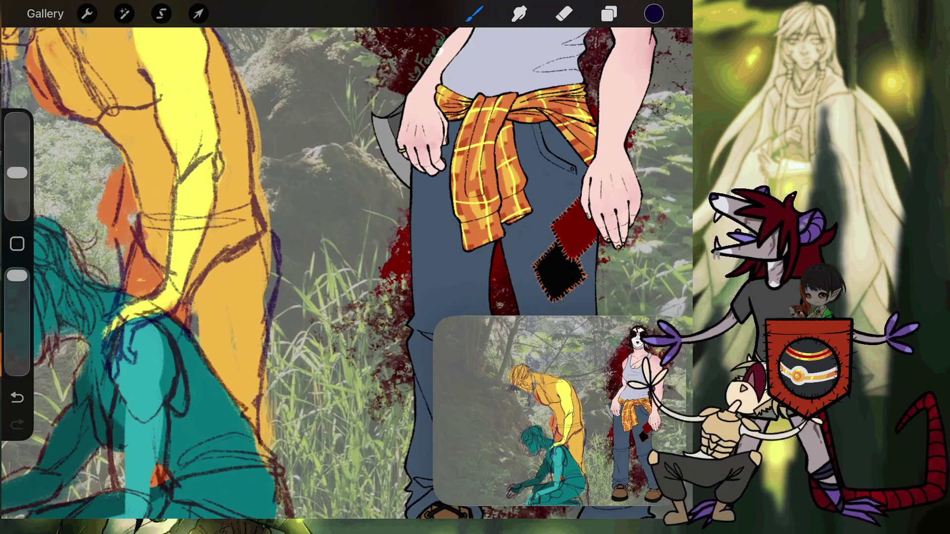
{"action": "scroll", "coordinate": [346, 267], "scroll_direction": "left", "scroll_amount": 5}
{"action": "scroll", "coordinate": [346, 267], "scroll_direction": "down", "scroll_amount": 3}
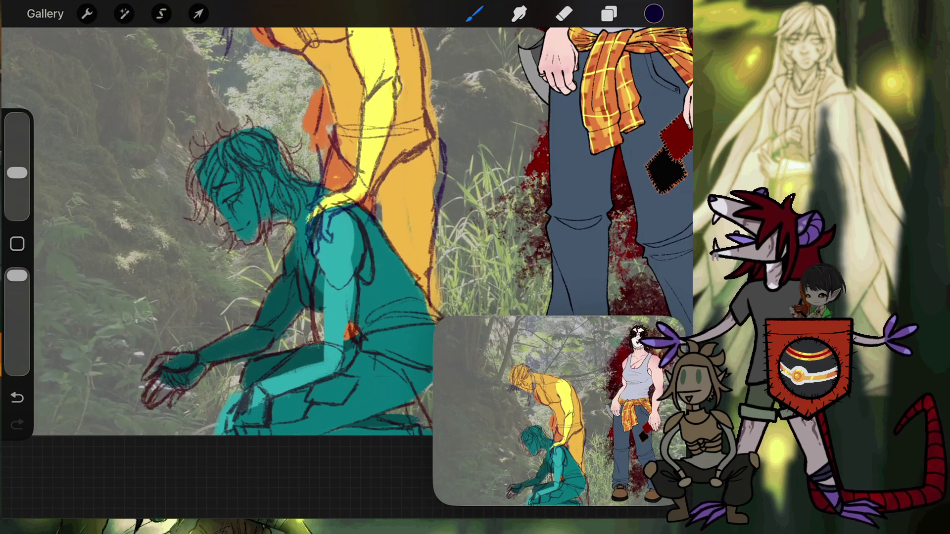
{"action": "scroll", "coordinate": [364, 218], "scroll_direction": "up", "scroll_amount": 5}
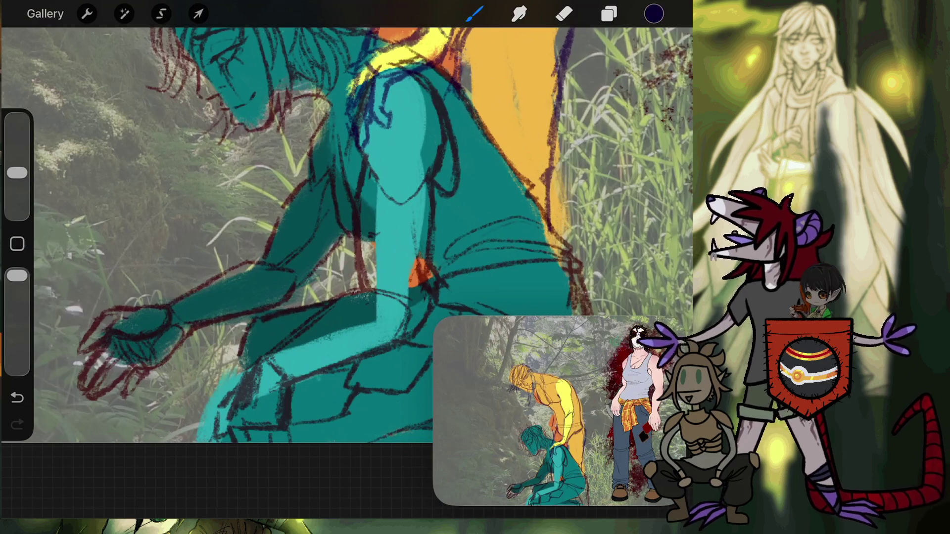
Step: Switch to the Inking > Dry Ink brush with black as the paint colour
{"action": "left_click", "coordinate": [474, 14]}
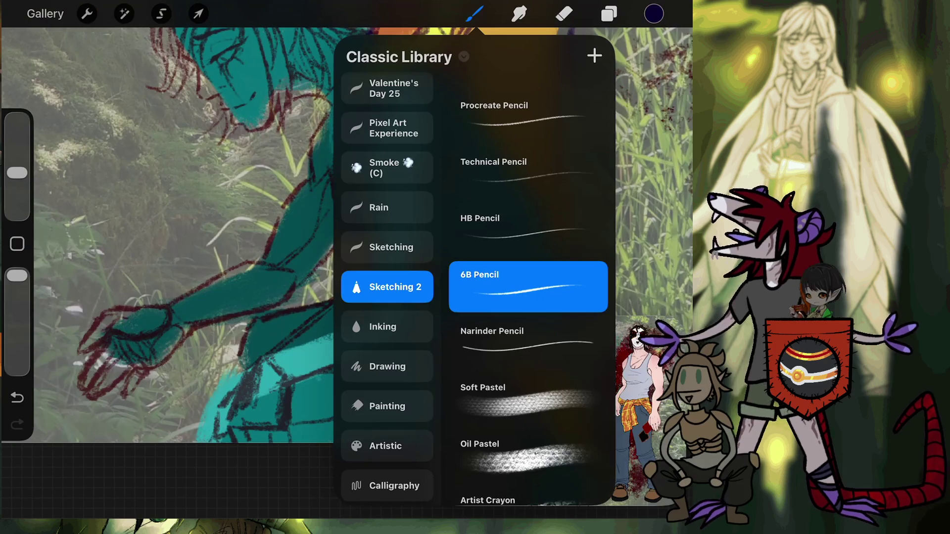
{"action": "left_click", "coordinate": [387, 327]}
{"action": "left_click", "coordinate": [528, 271]}
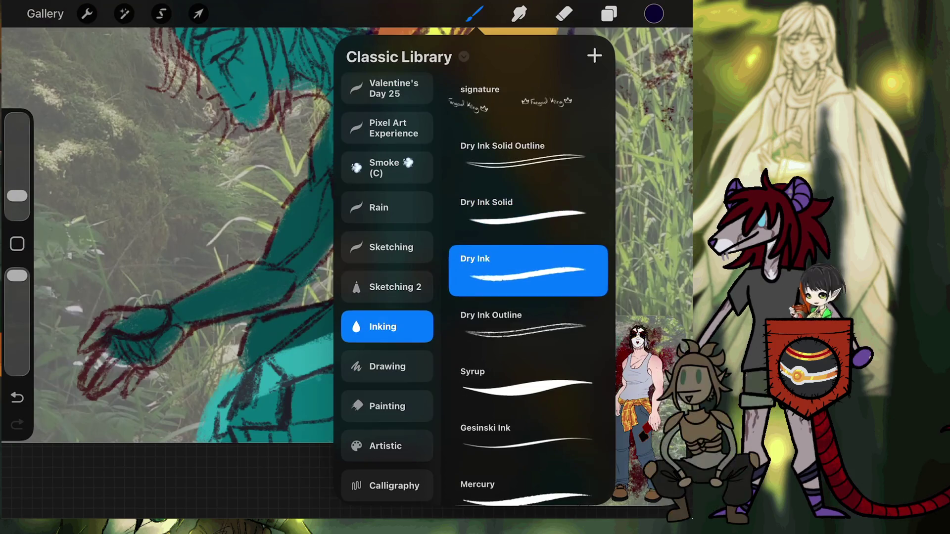
{"action": "left_click", "coordinate": [654, 13]}
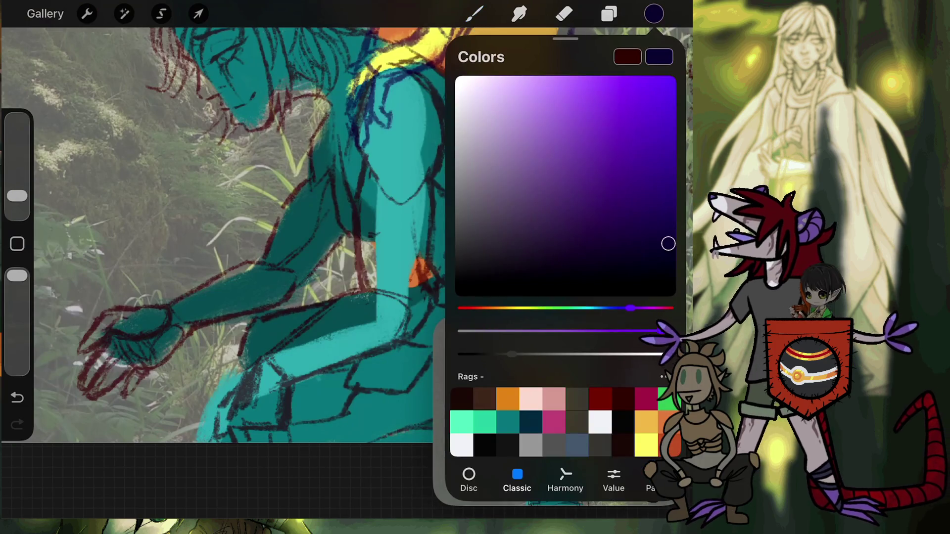
{"action": "left_click_drag", "start_coordinate": [609, 247], "coordinate": [455, 296]}
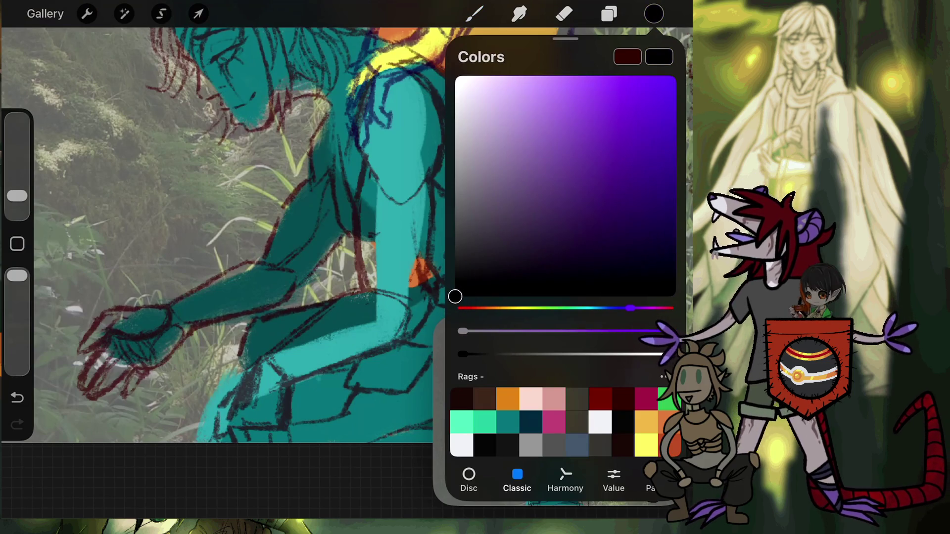
{"action": "left_click", "coordinate": [654, 13]}
{"action": "left_click", "coordinate": [653, 13]}
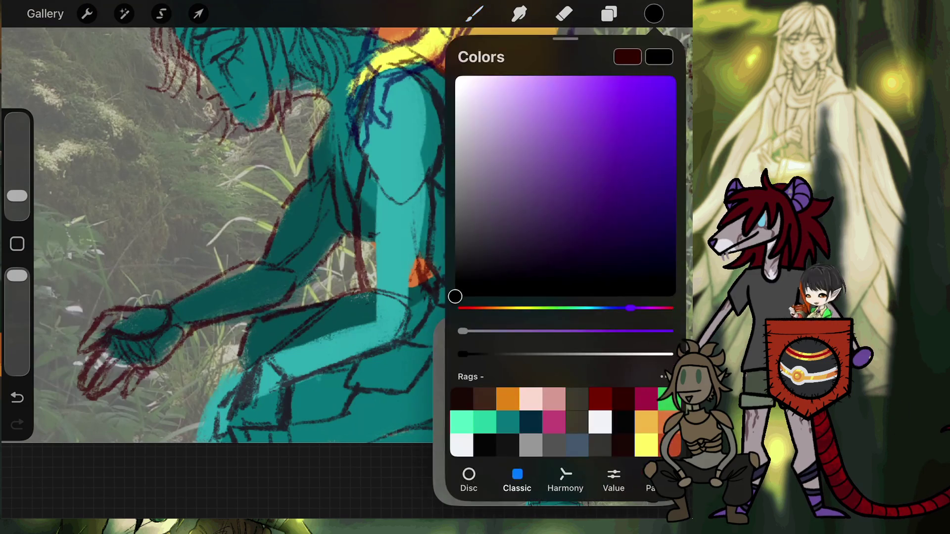
Step: Select Layer 10 and add a new empty layer above it
{"action": "left_click", "coordinate": [609, 13]}
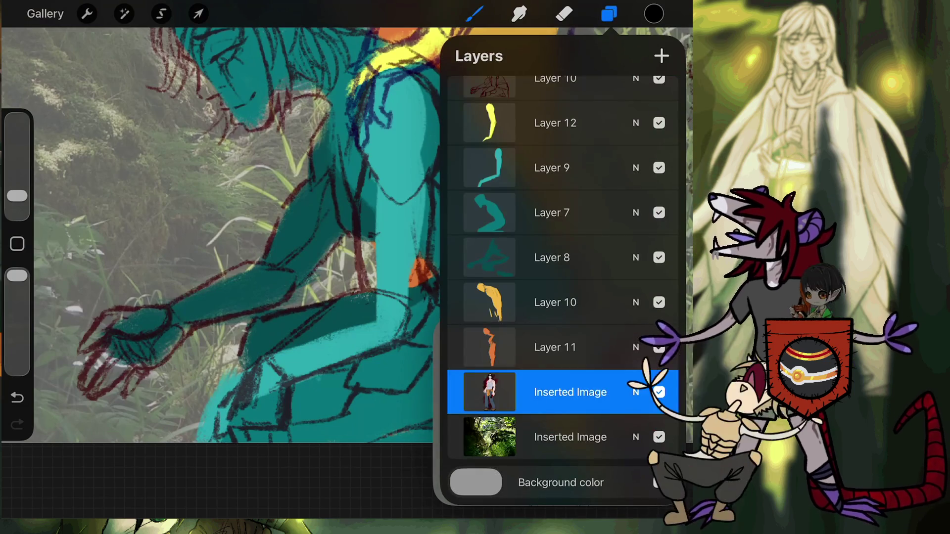
{"action": "scroll", "coordinate": [561, 277], "scroll_direction": "up", "scroll_amount": 2}
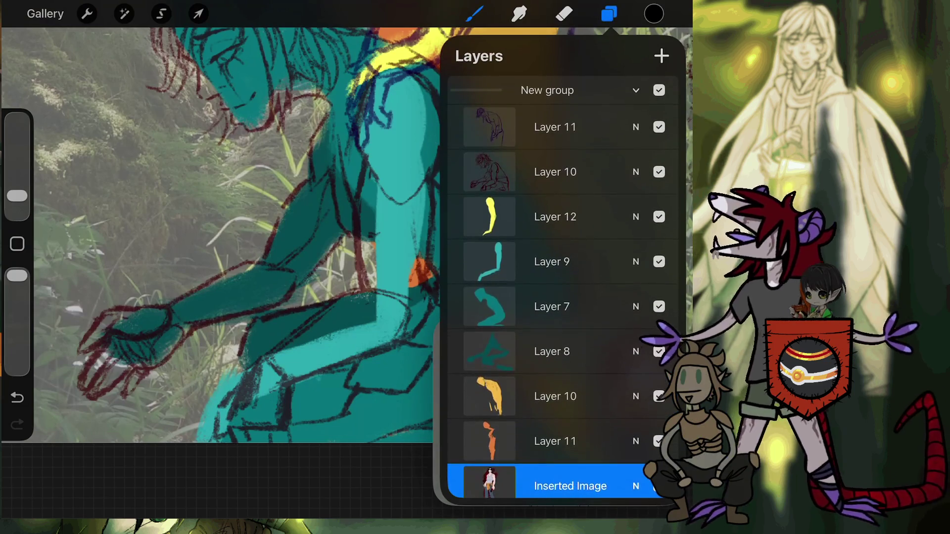
{"action": "left_click", "coordinate": [555, 171]}
{"action": "left_click", "coordinate": [662, 55]}
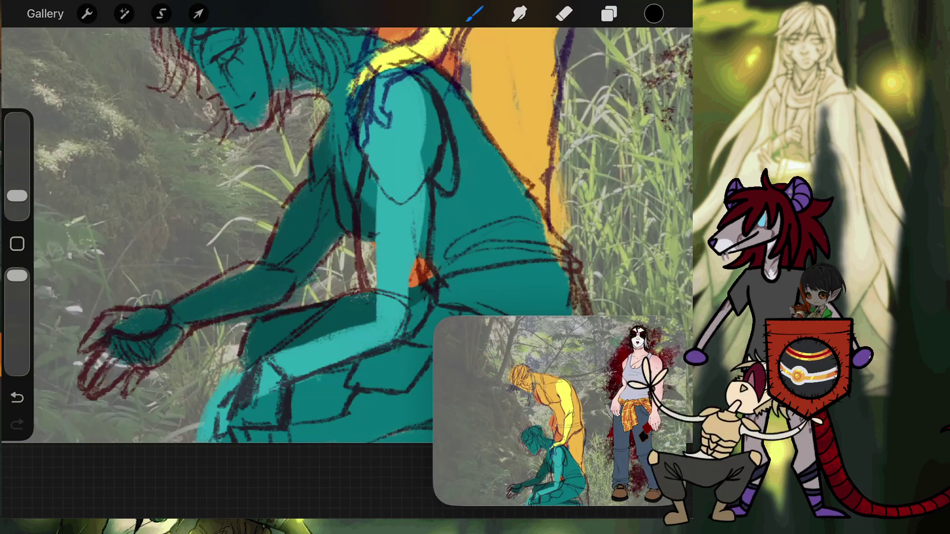
Step: Zoom in on the crouching teal figure's arm and knee
{"action": "scroll", "coordinate": [347, 223], "scroll_direction": "up", "scroll_amount": 3}
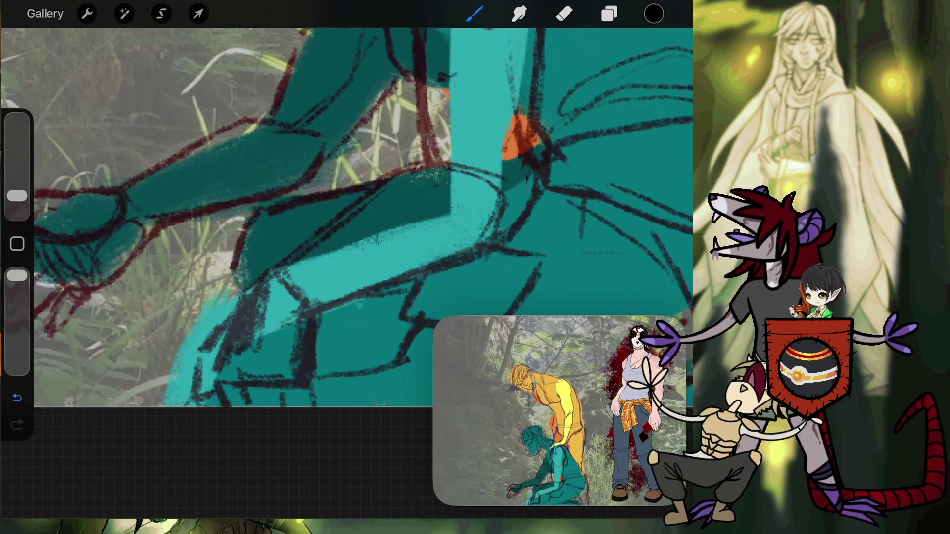
Step: Ink a tapered black line down the knee plus short marks, undoing the last two
{"action": "key", "text": "ctrl+z"}
{"action": "scroll", "coordinate": [347, 222], "scroll_direction": "down", "scroll_amount": 2}
{"action": "scroll", "coordinate": [346, 223], "scroll_direction": "down", "scroll_amount": 2}
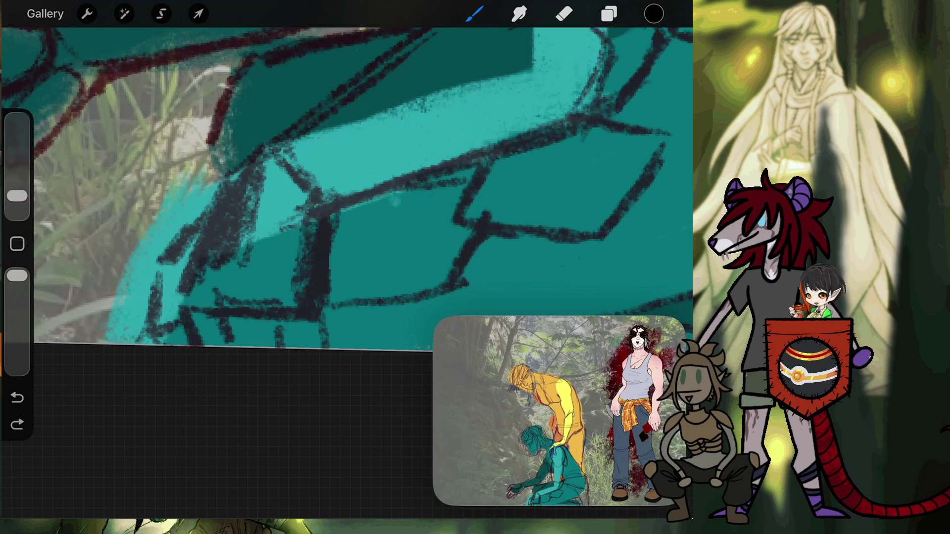
{"action": "left_click_drag", "start_coordinate": [327, 203], "coordinate": [333, 349]}
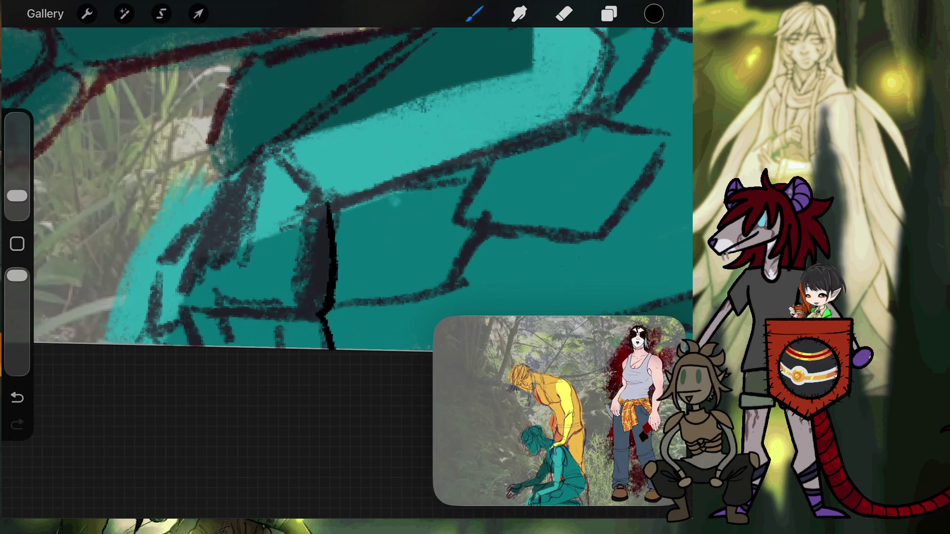
{"action": "left_click_drag", "start_coordinate": [283, 326], "coordinate": [290, 336]}
{"action": "left_click_drag", "start_coordinate": [249, 310], "coordinate": [262, 347]}
{"action": "left_click", "coordinate": [17, 398]}
{"action": "left_click", "coordinate": [17, 398]}
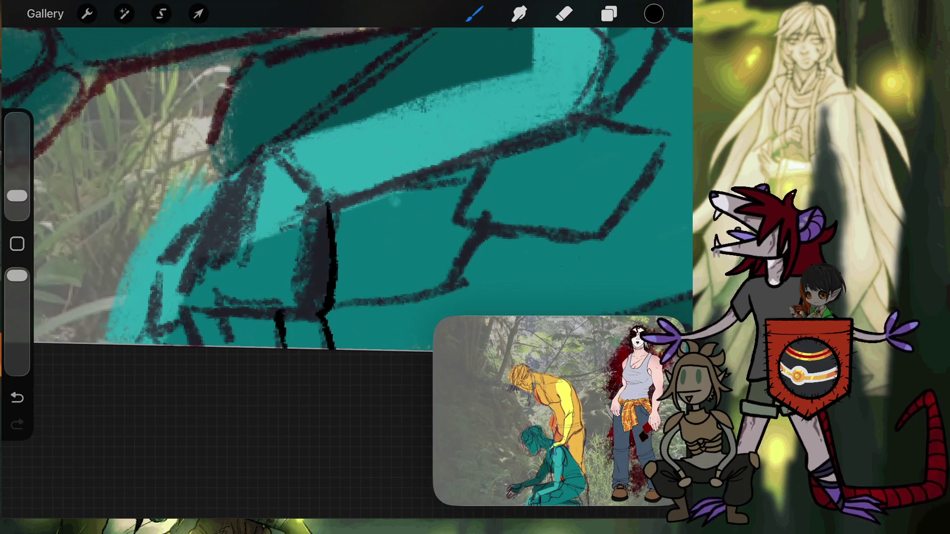
Step: Redraw short black fold lines and ink a thin curved contour down the leg's left side
{"action": "left_click", "coordinate": [17, 397]}
{"action": "left_click_drag", "start_coordinate": [276, 311], "coordinate": [292, 348]}
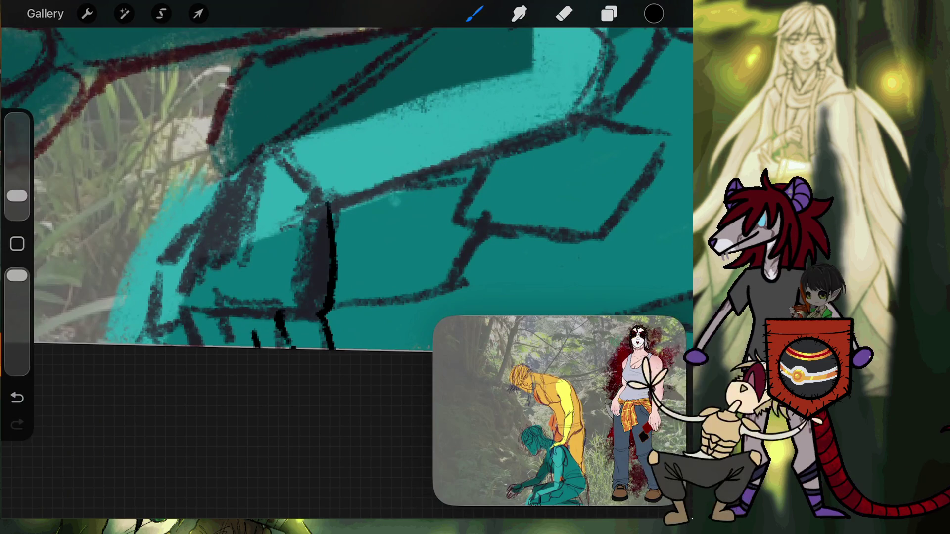
{"action": "left_click_drag", "start_coordinate": [249, 317], "coordinate": [258, 346]}
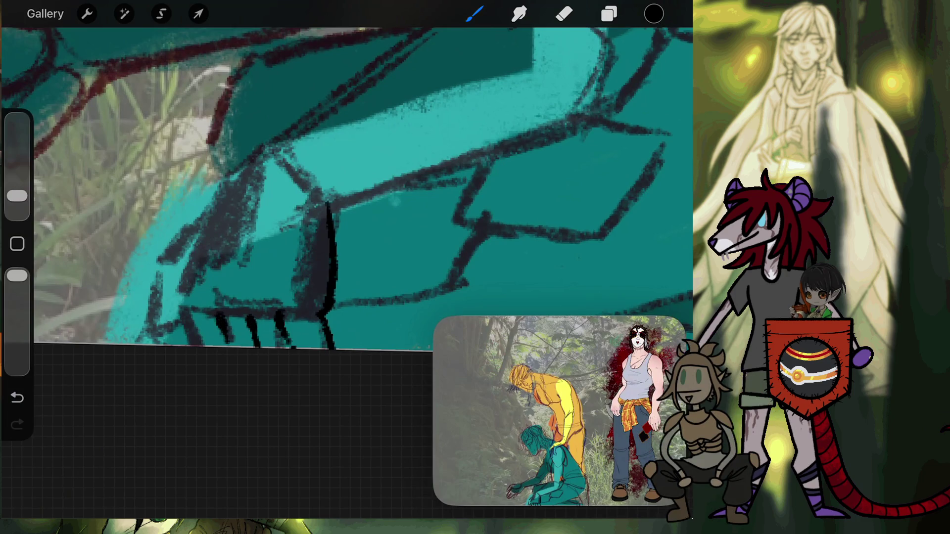
{"action": "left_click_drag", "start_coordinate": [226, 331], "coordinate": [228, 346]}
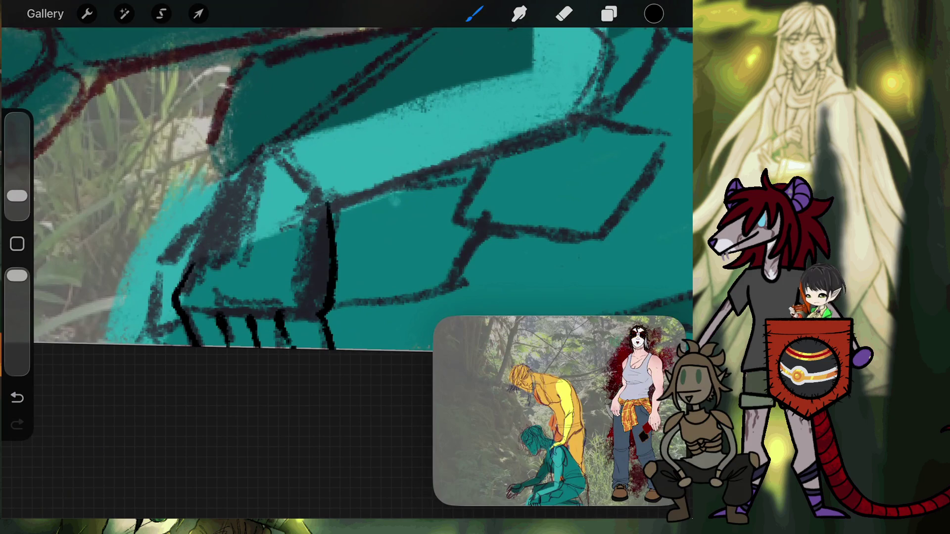
{"action": "mouse_move", "coordinate": [188, 267]}
{"action": "left_mouse_down"}
{"action": "mouse_move", "coordinate": [221, 200]}
{"action": "mouse_move", "coordinate": [311, 111]}
{"action": "left_mouse_up"}
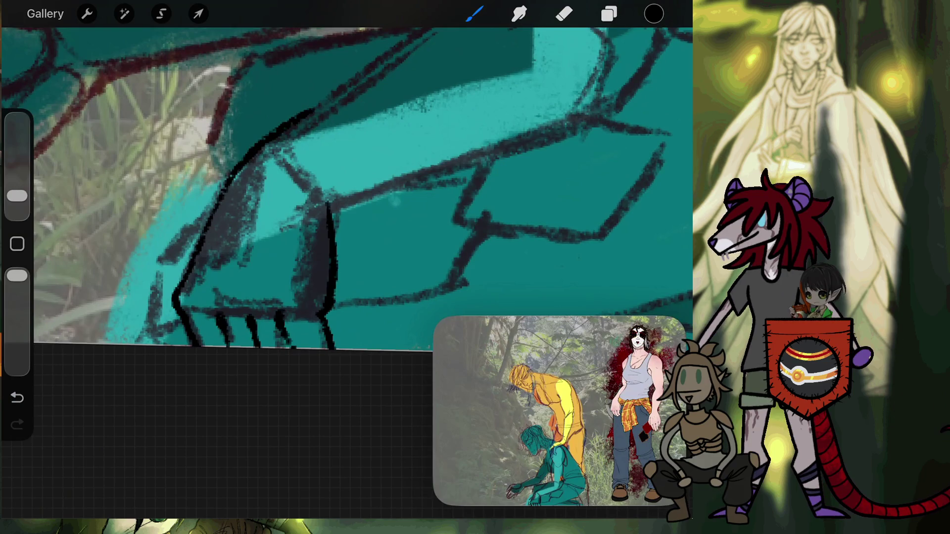
{"action": "left_click", "coordinate": [17, 397]}
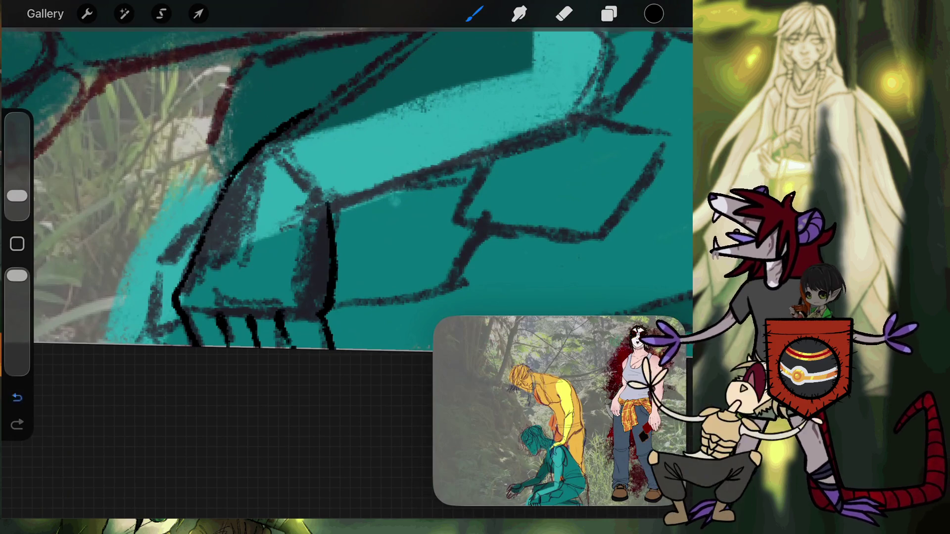
{"action": "mouse_move", "coordinate": [217, 201]}
{"action": "left_mouse_down"}
{"action": "mouse_move", "coordinate": [173, 260]}
{"action": "mouse_move", "coordinate": [180, 332]}
{"action": "left_mouse_up"}
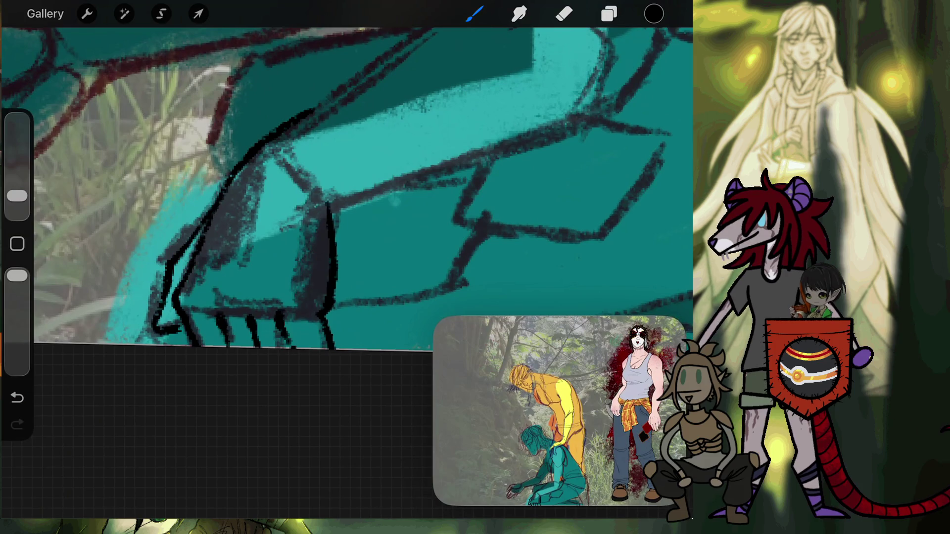
Step: Ink a long black outline up the teal figure's leg, undoing a stray hook stroke
{"action": "scroll", "coordinate": [346, 222], "scroll_direction": "up", "scroll_amount": 5}
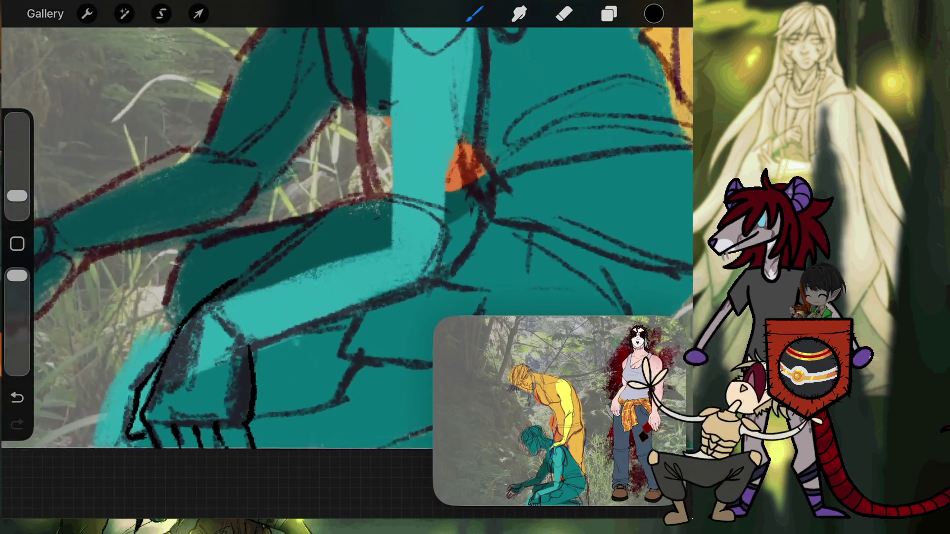
{"action": "scroll", "coordinate": [343, 203], "scroll_direction": "up", "scroll_amount": 2}
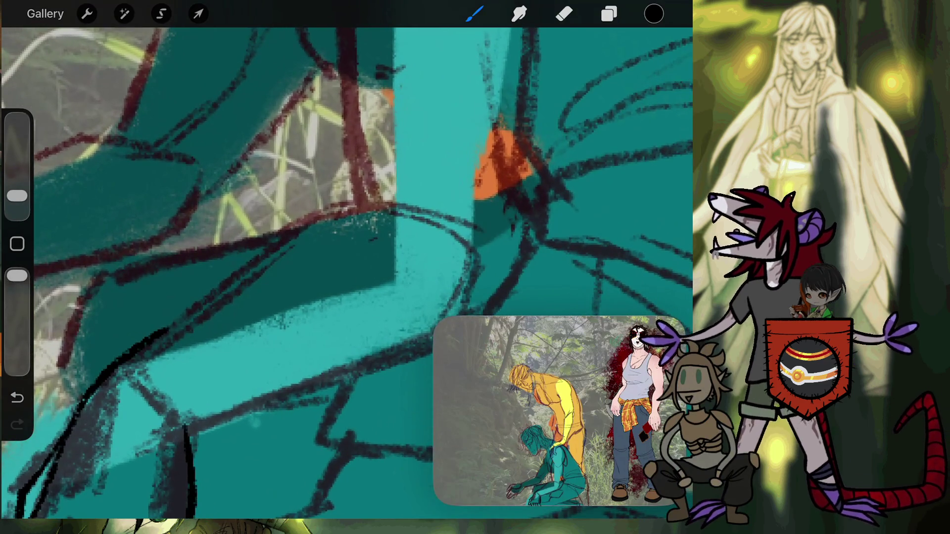
{"action": "left_click_drag", "start_coordinate": [179, 319], "coordinate": [213, 292]}
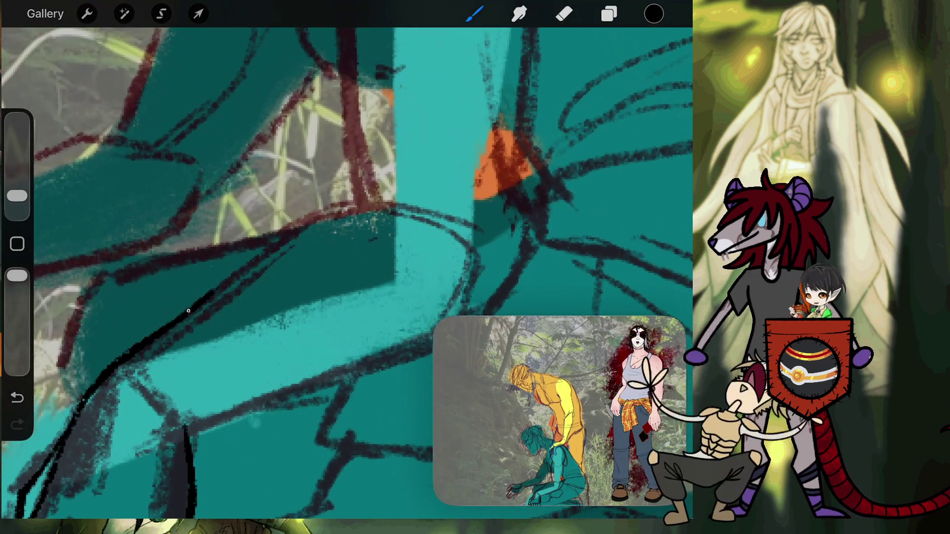
{"action": "left_click_drag", "start_coordinate": [309, 214], "coordinate": [391, 203]}
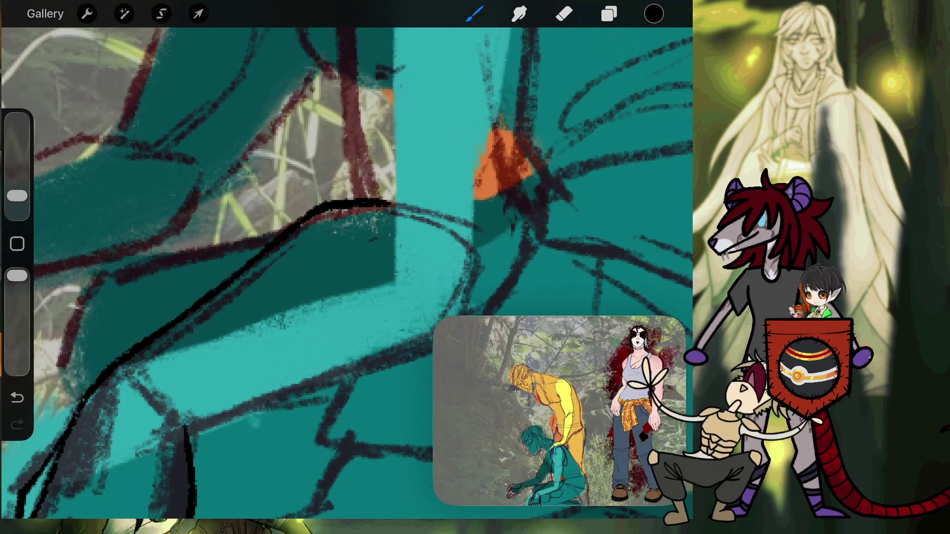
{"action": "mouse_move", "coordinate": [184, 429]}
{"action": "left_mouse_down"}
{"action": "mouse_move", "coordinate": [202, 423]}
{"action": "mouse_move", "coordinate": [23, 343]}
{"action": "left_mouse_up"}
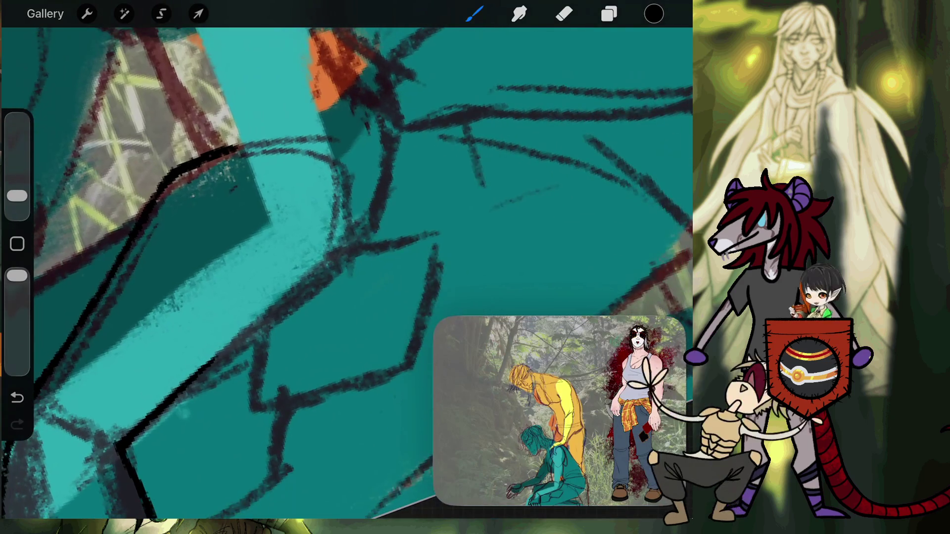
{"action": "key", "text": "ctrl+z"}
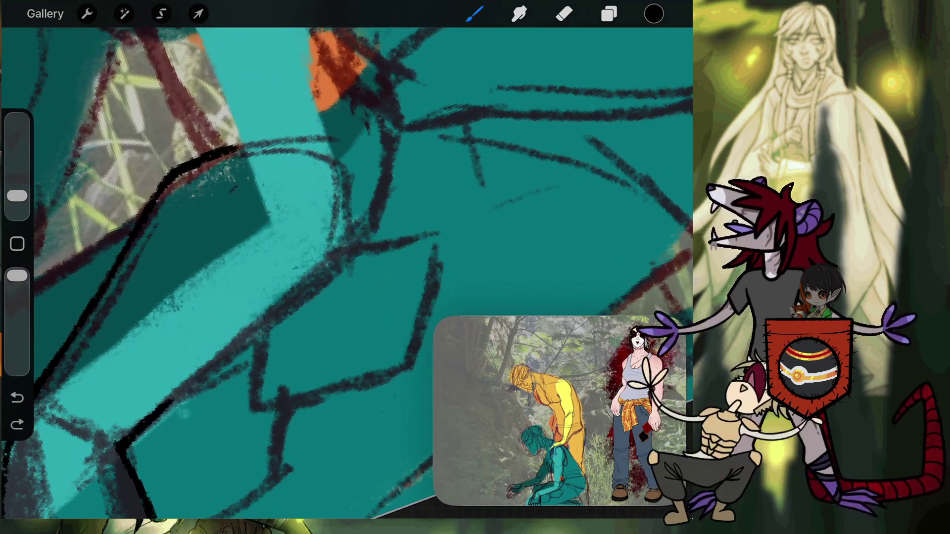
{"action": "left_click_drag", "start_coordinate": [147, 420], "coordinate": [342, 265]}
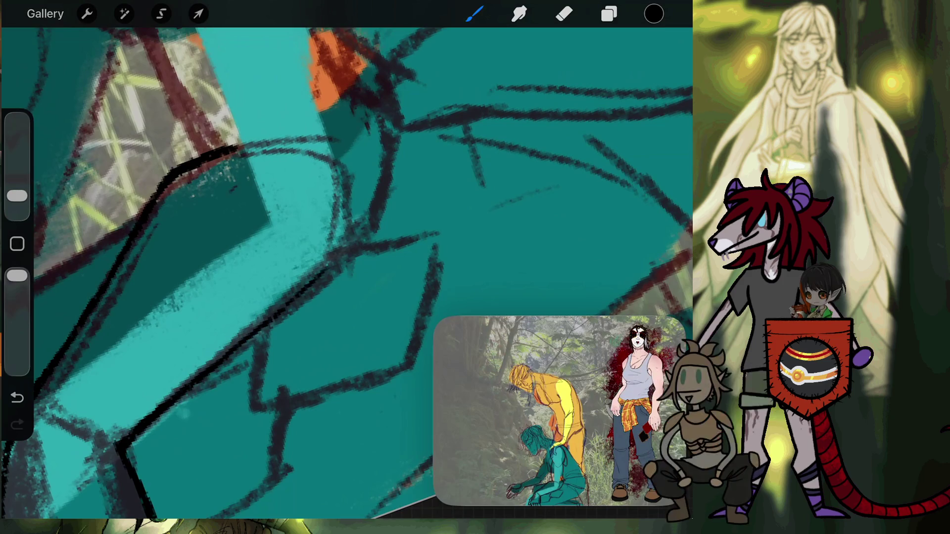
Step: Ink thick black curves along the lower edge and around the orange patch, undoing and redoing one stroke
{"action": "scroll", "coordinate": [347, 248], "scroll_direction": "down", "scroll_amount": 5}
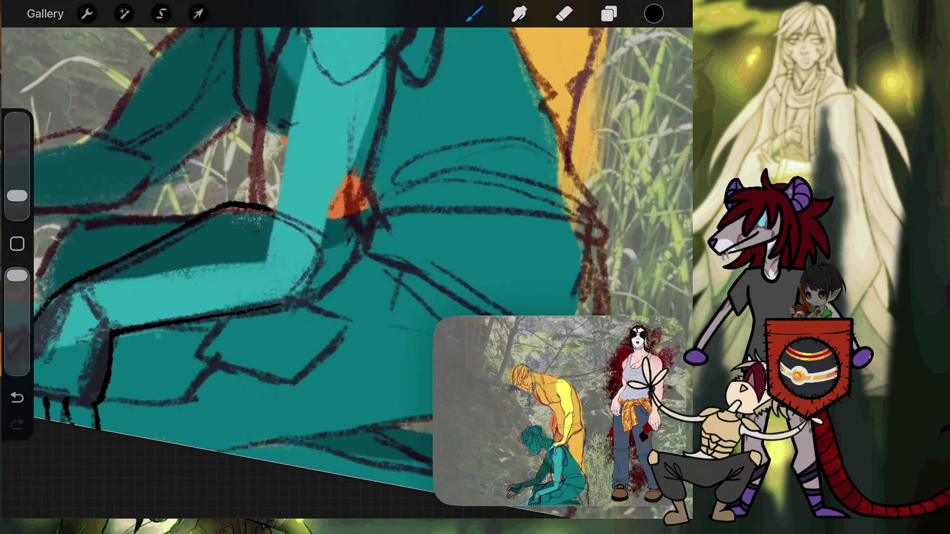
{"action": "scroll", "coordinate": [371, 223], "scroll_direction": "up", "scroll_amount": 3}
{"action": "scroll", "coordinate": [372, 223], "scroll_direction": "up", "scroll_amount": 2}
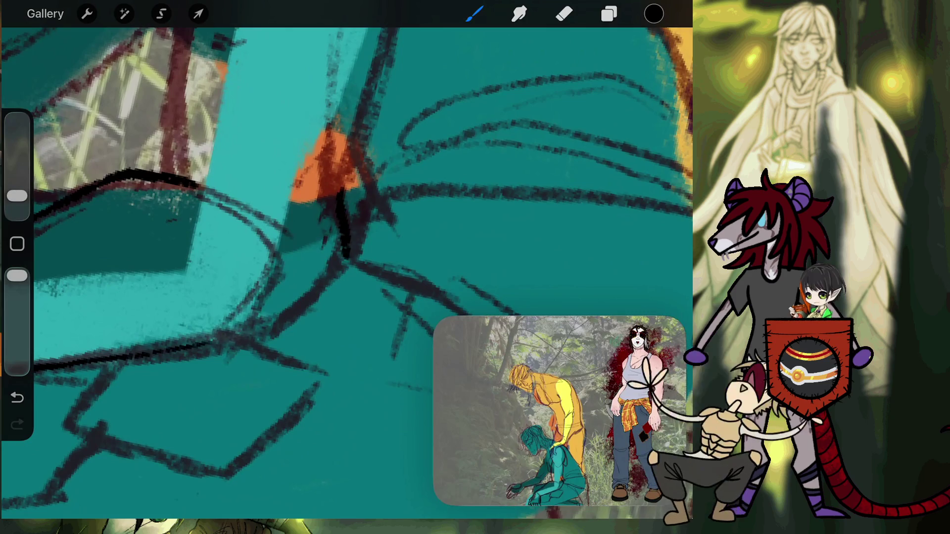
{"action": "left_click_drag", "start_coordinate": [343, 266], "coordinate": [279, 321]}
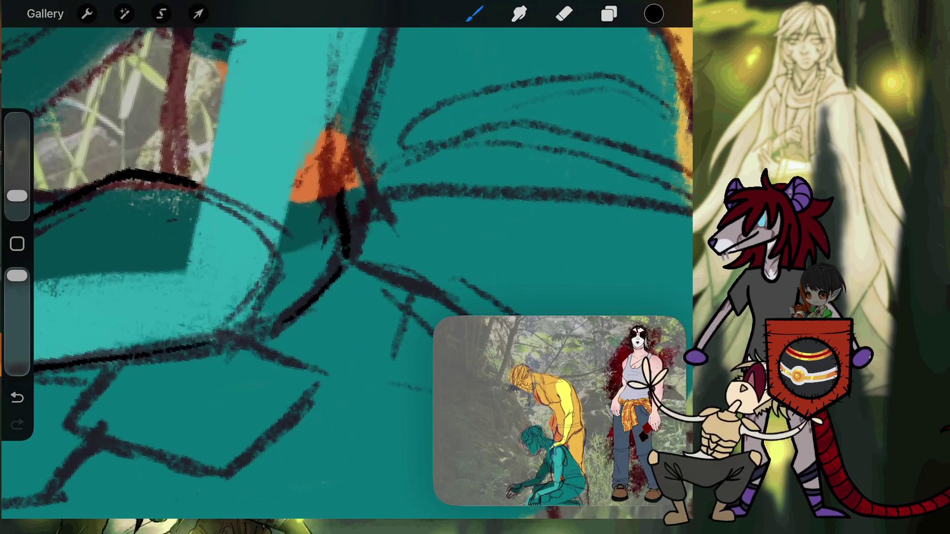
{"action": "mouse_move", "coordinate": [148, 352]}
{"action": "left_mouse_down"}
{"action": "mouse_move", "coordinate": [309, 299]}
{"action": "mouse_move", "coordinate": [345, 259]}
{"action": "left_mouse_up"}
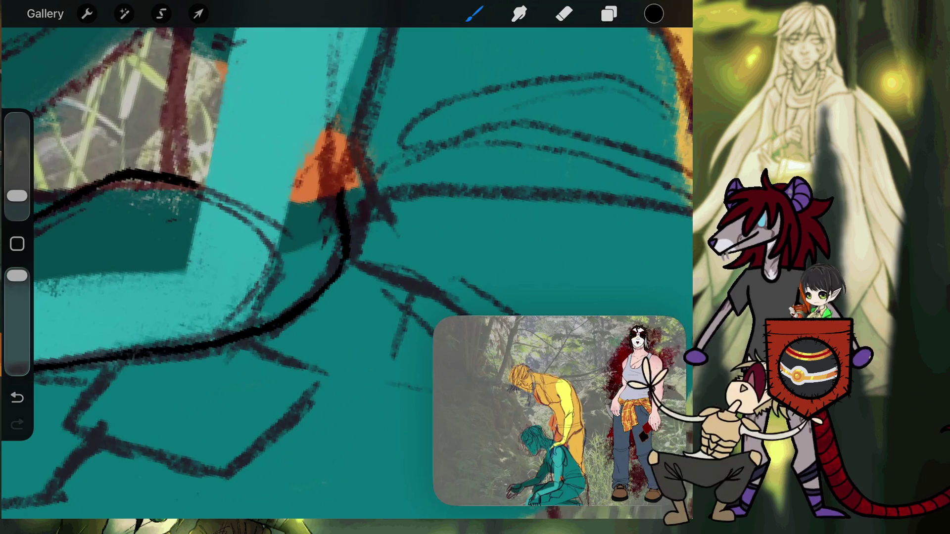
{"action": "left_click", "coordinate": [17, 397]}
{"action": "left_click", "coordinate": [134, 356]}
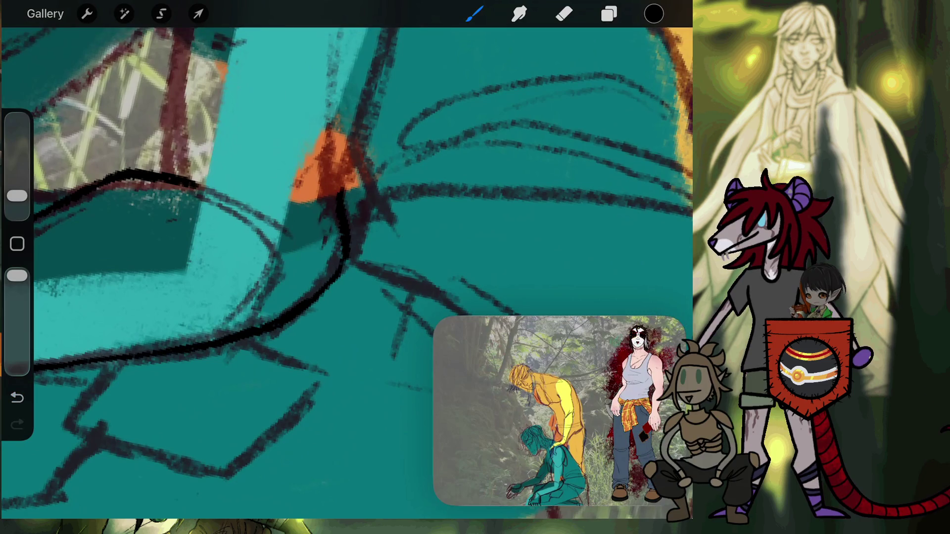
{"action": "left_click_drag", "start_coordinate": [326, 163], "coordinate": [237, 183]}
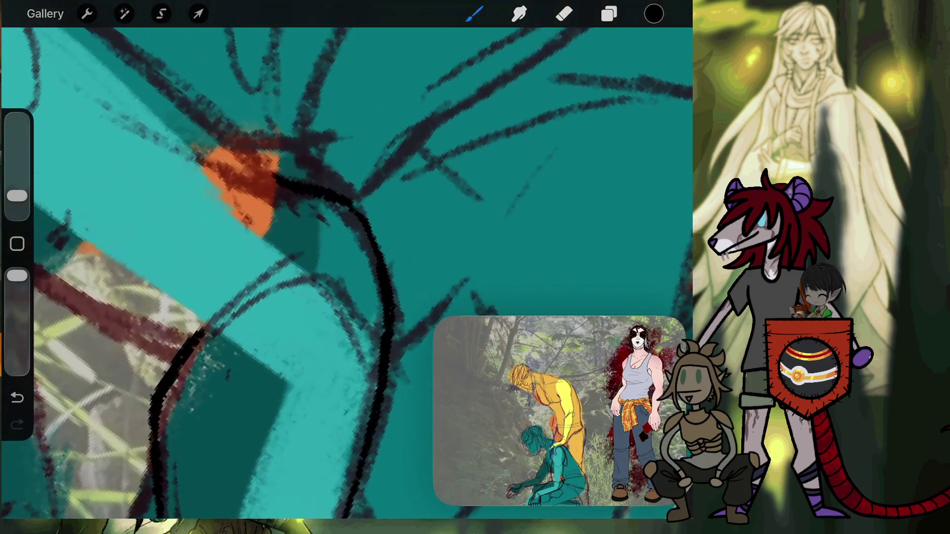
{"action": "left_click_drag", "start_coordinate": [203, 332], "coordinate": [351, 278]}
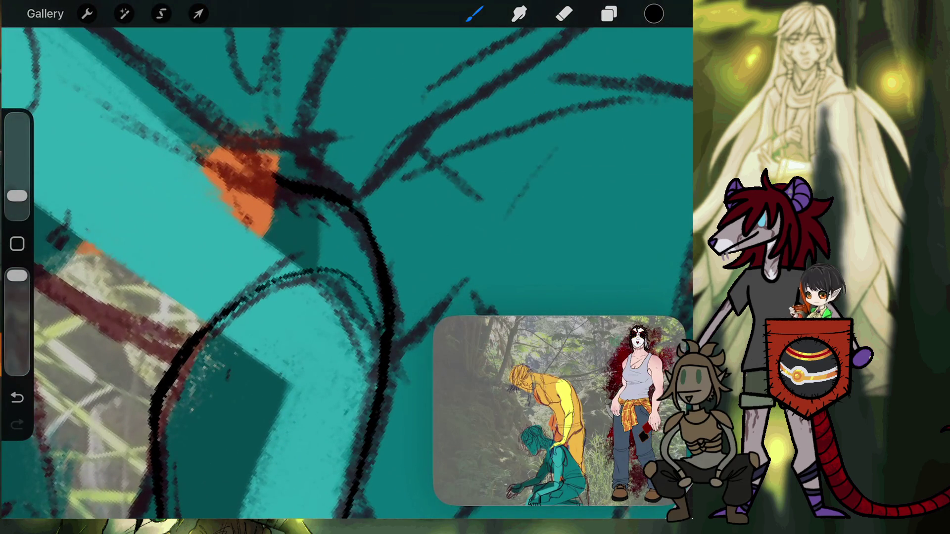
{"action": "mouse_move", "coordinate": [237, 184]}
{"action": "left_mouse_down"}
{"action": "mouse_move", "coordinate": [340, 195]}
{"action": "mouse_move", "coordinate": [318, 258]}
{"action": "mouse_move", "coordinate": [312, 342]}
{"action": "left_mouse_up"}
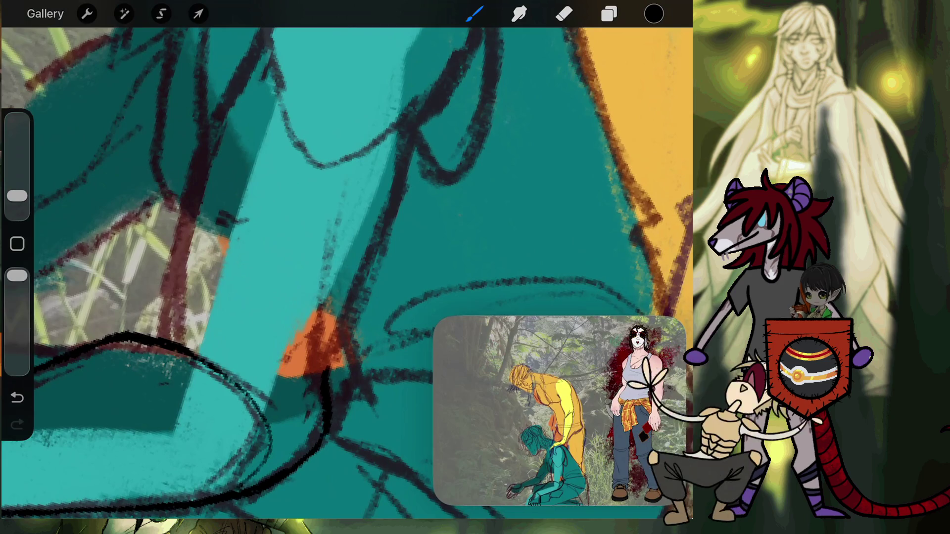
Step: Draw black strokes up both edges of the teal figure's arm toward the shoulder
{"action": "mouse_move", "coordinate": [168, 327]}
{"action": "left_mouse_down"}
{"action": "mouse_move", "coordinate": [171, 337]}
{"action": "mouse_move", "coordinate": [176, 220]}
{"action": "left_mouse_up"}
{"action": "scroll", "coordinate": [346, 273], "scroll_direction": "up", "scroll_amount": 5}
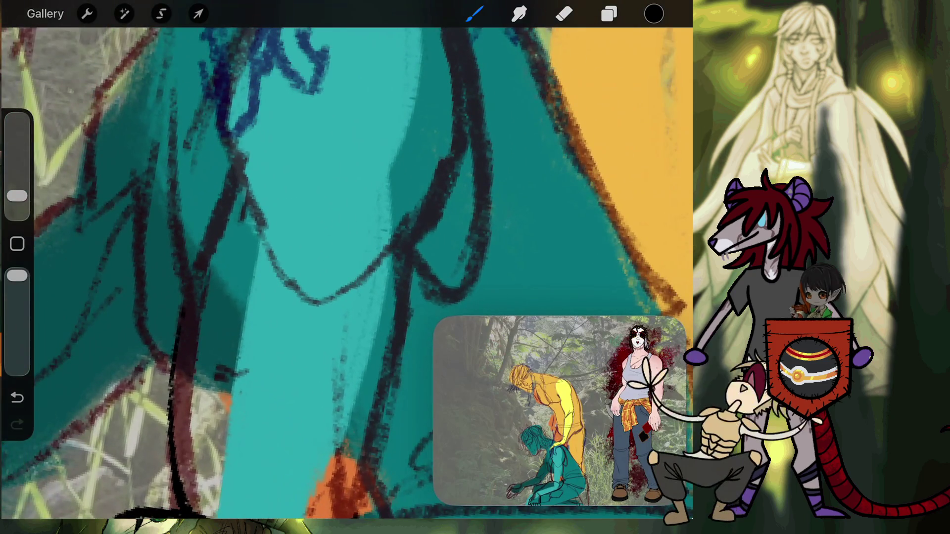
{"action": "left_click_drag", "start_coordinate": [183, 309], "coordinate": [228, 180]}
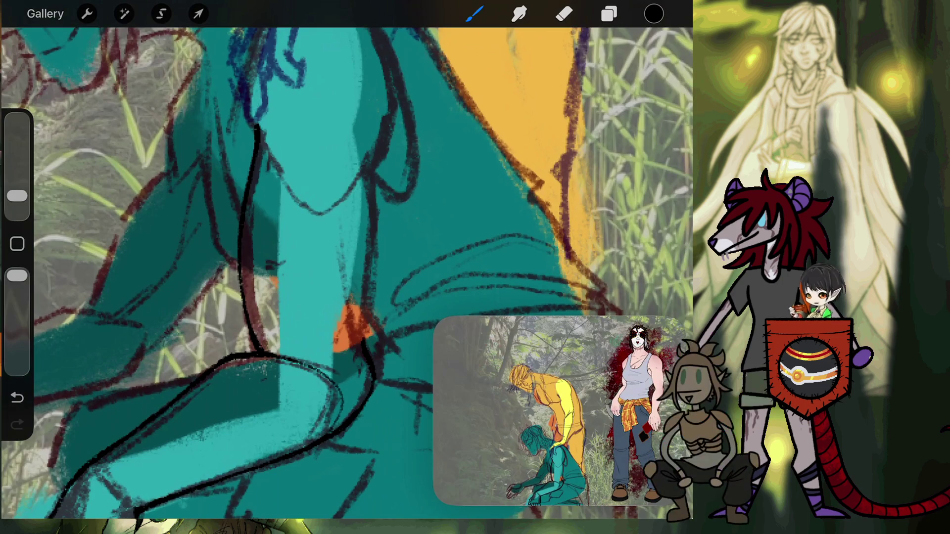
{"action": "scroll", "coordinate": [346, 272], "scroll_direction": "up", "scroll_amount": 5}
{"action": "left_click_drag", "start_coordinate": [280, 414], "coordinate": [294, 119]}
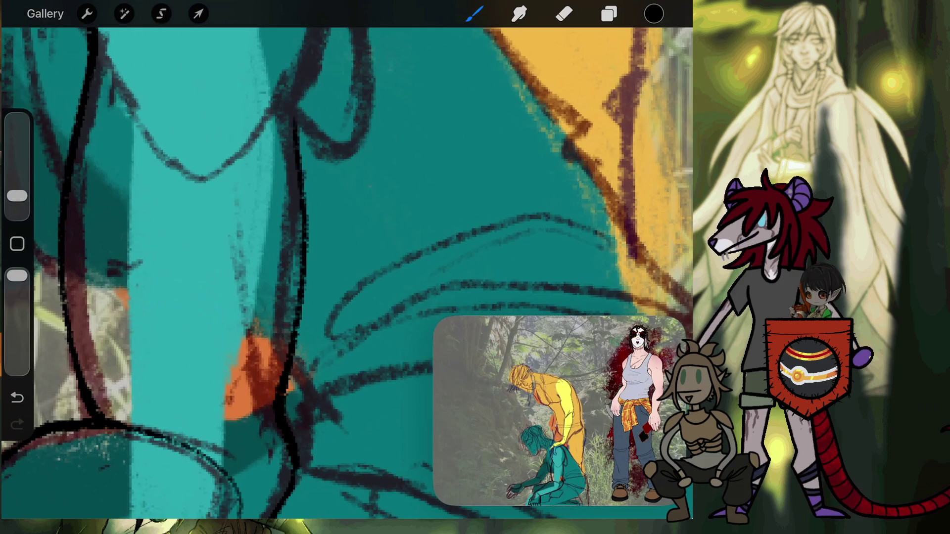
{"action": "scroll", "coordinate": [346, 272], "scroll_direction": "up", "scroll_amount": 3}
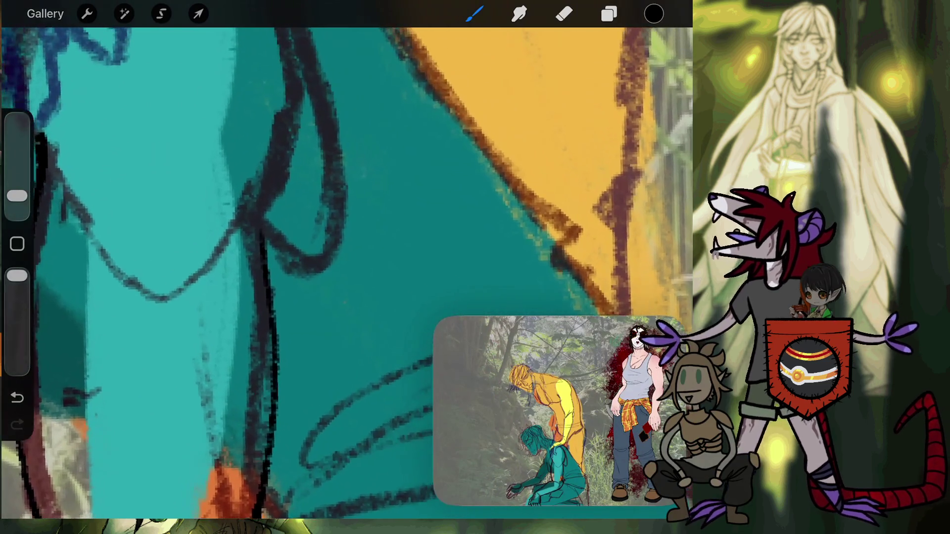
{"action": "left_click_drag", "start_coordinate": [265, 247], "coordinate": [280, 188]}
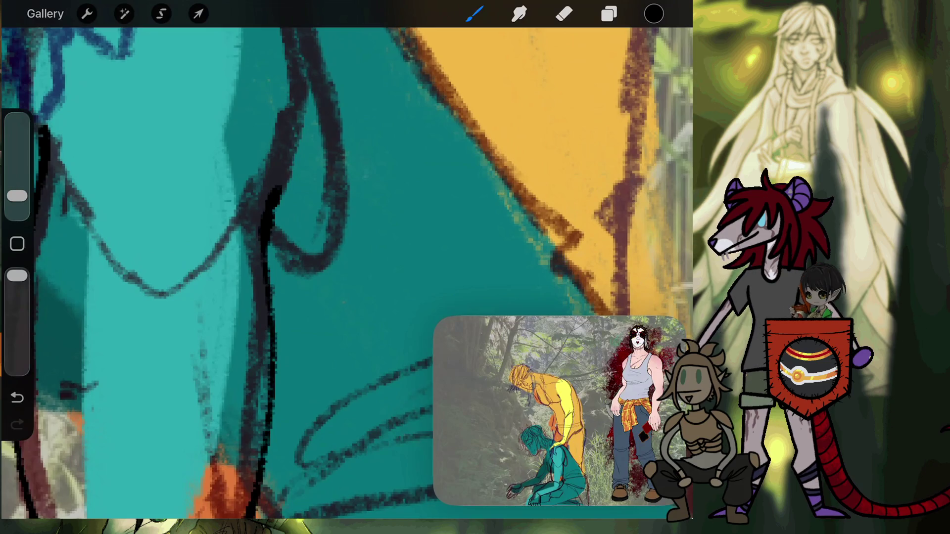
{"action": "left_click", "coordinate": [17, 397]}
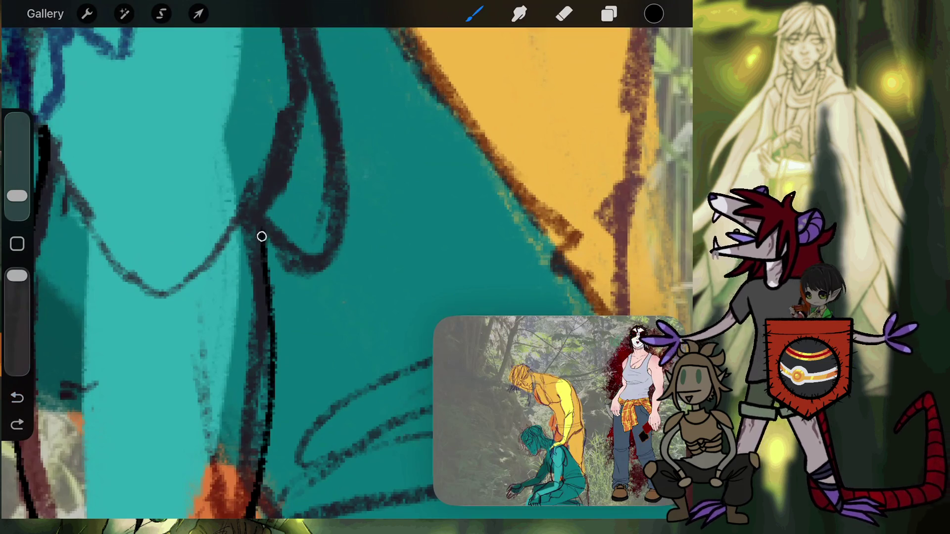
{"action": "scroll", "coordinate": [347, 272], "scroll_direction": "up", "scroll_amount": 5}
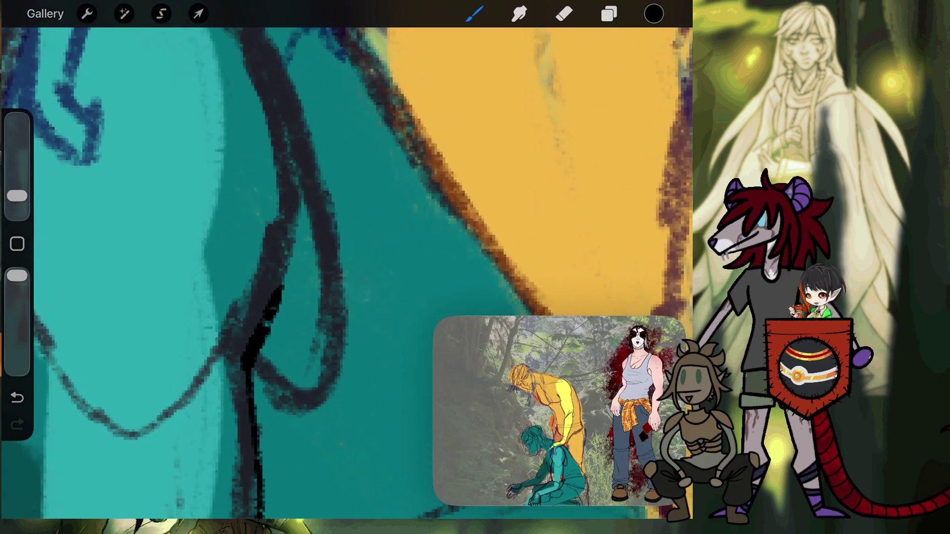
{"action": "left_click_drag", "start_coordinate": [265, 323], "coordinate": [278, 107]}
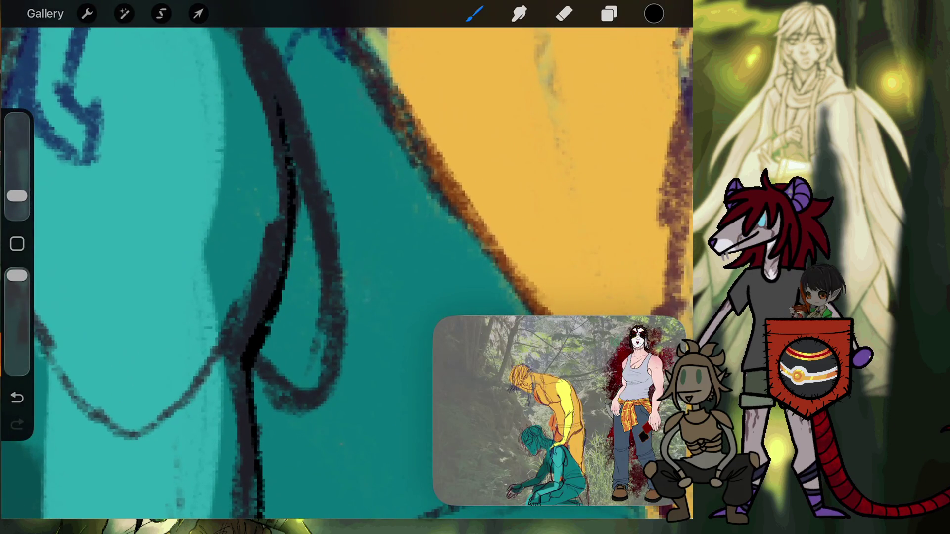
{"action": "scroll", "coordinate": [347, 272], "scroll_direction": "down", "scroll_amount": 5}
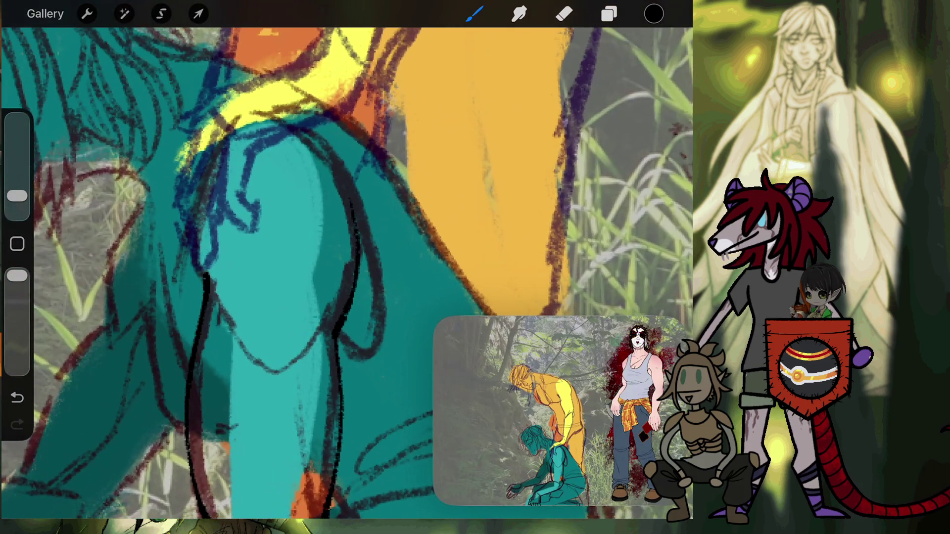
{"action": "scroll", "coordinate": [346, 272], "scroll_direction": "down", "scroll_amount": 3}
{"action": "scroll", "coordinate": [346, 273], "scroll_direction": "down", "scroll_amount": 4}
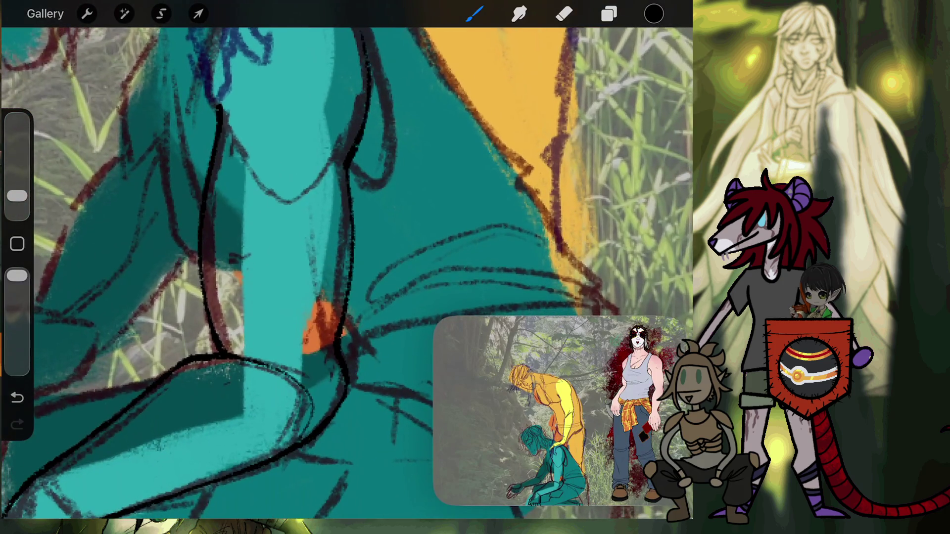
{"action": "scroll", "coordinate": [361, 391], "scroll_direction": "up", "scroll_amount": 5}
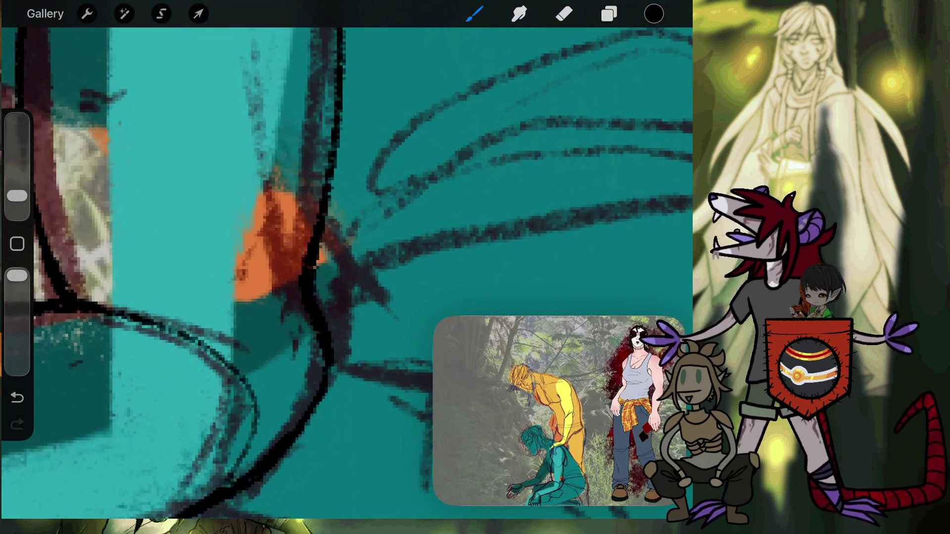
{"action": "left_click_drag", "start_coordinate": [305, 294], "coordinate": [297, 348]}
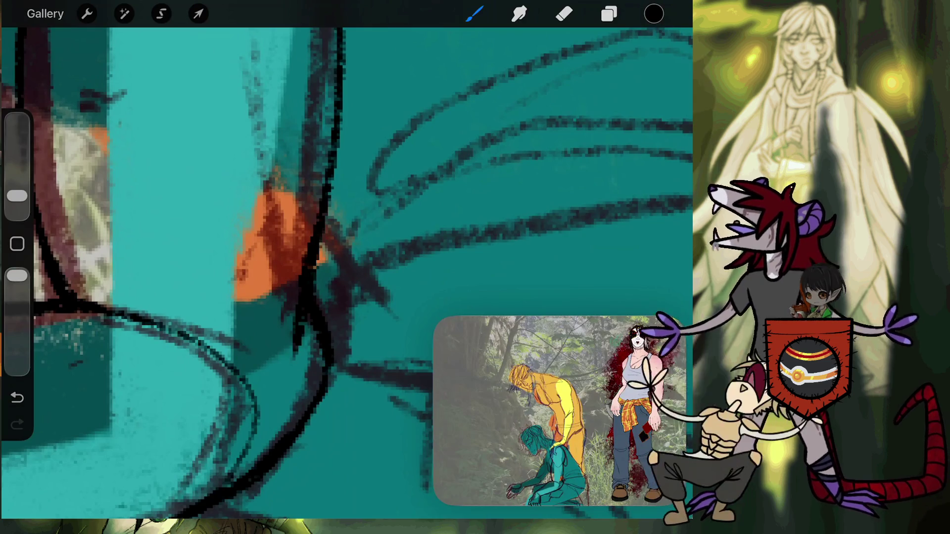
{"action": "scroll", "coordinate": [346, 260], "scroll_direction": "down", "scroll_amount": 3}
{"action": "scroll", "coordinate": [346, 260], "scroll_direction": "up", "scroll_amount": 2}
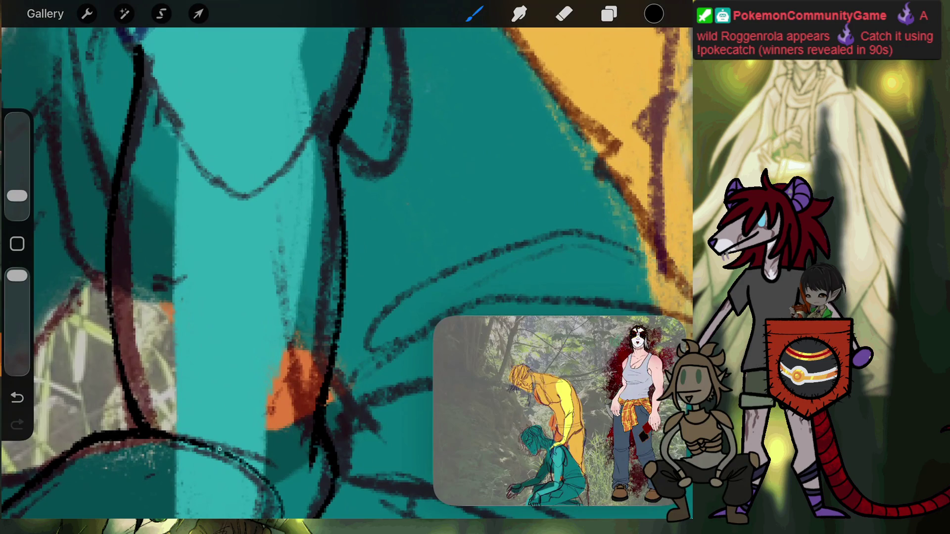
{"action": "left_click_drag", "start_coordinate": [258, 322], "coordinate": [251, 360]}
{"action": "key", "text": "ctrl+z"}
{"action": "scroll", "coordinate": [346, 259], "scroll_direction": "down", "scroll_amount": 2}
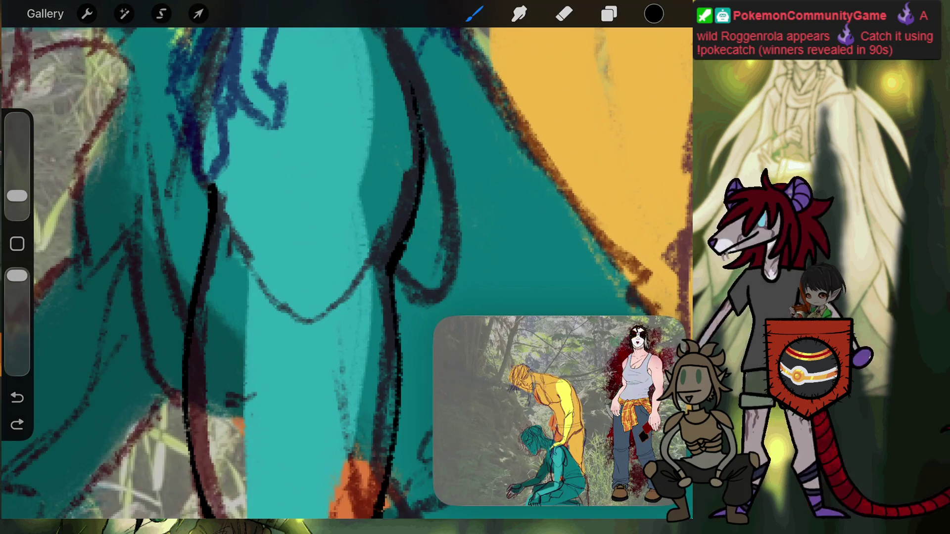
{"action": "scroll", "coordinate": [347, 272], "scroll_direction": "down", "scroll_amount": 5}
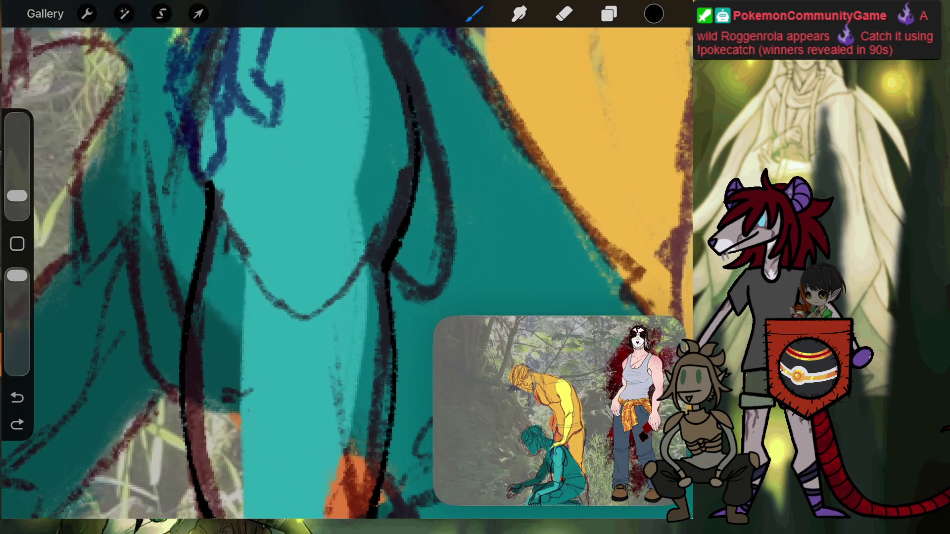
{"action": "scroll", "coordinate": [316, 223], "scroll_direction": "down", "scroll_amount": 2}
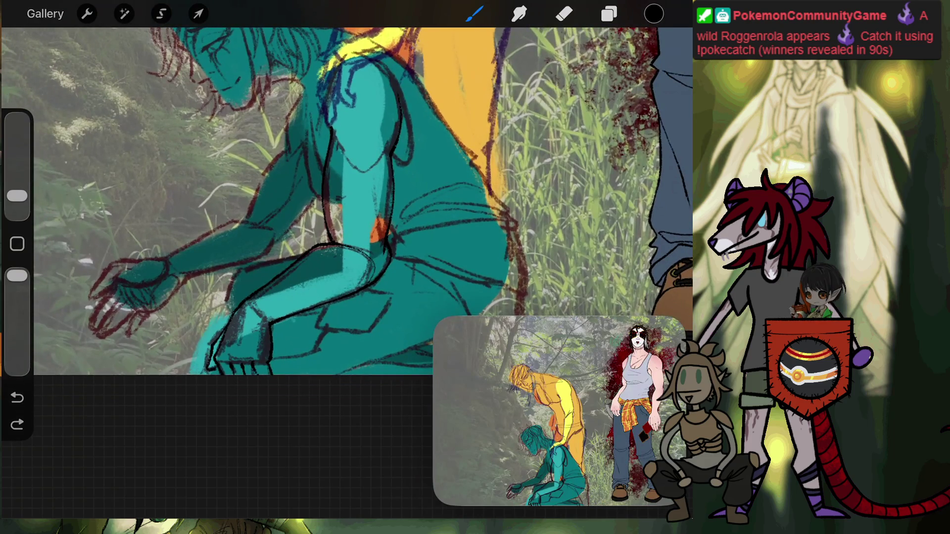
Step: Pick the dark red swatch and make sketch layer Layer 10 active
{"action": "left_click", "coordinate": [653, 14]}
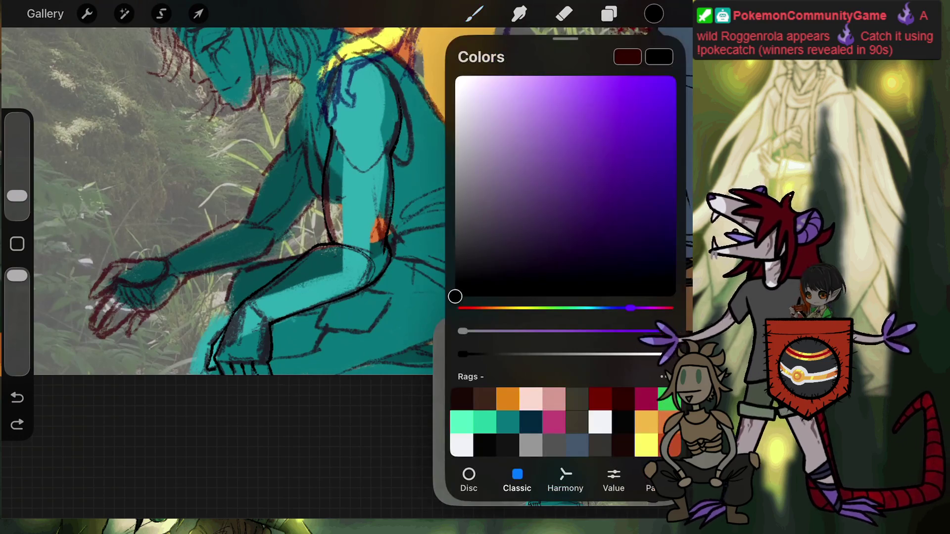
{"action": "left_click", "coordinate": [624, 399]}
{"action": "left_click", "coordinate": [610, 14]}
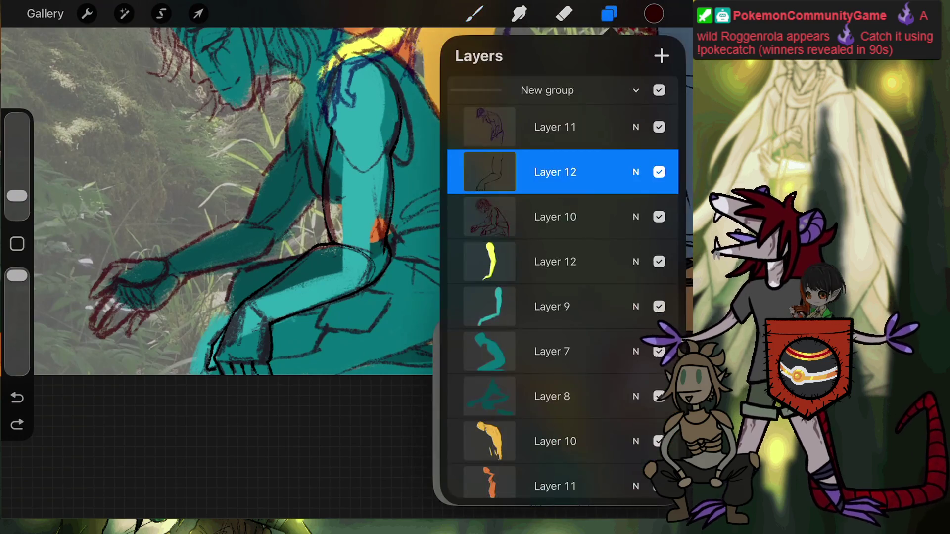
{"action": "left_click", "coordinate": [555, 217]}
Step: Choose the Inking > Dry Ink brush from the brush library
{"action": "left_click", "coordinate": [474, 14]}
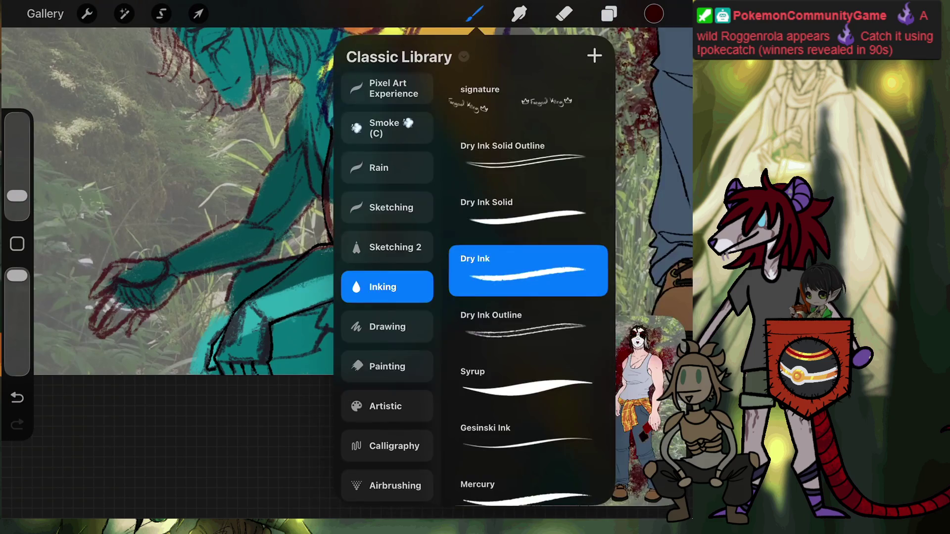
{"action": "left_click", "coordinate": [474, 14]}
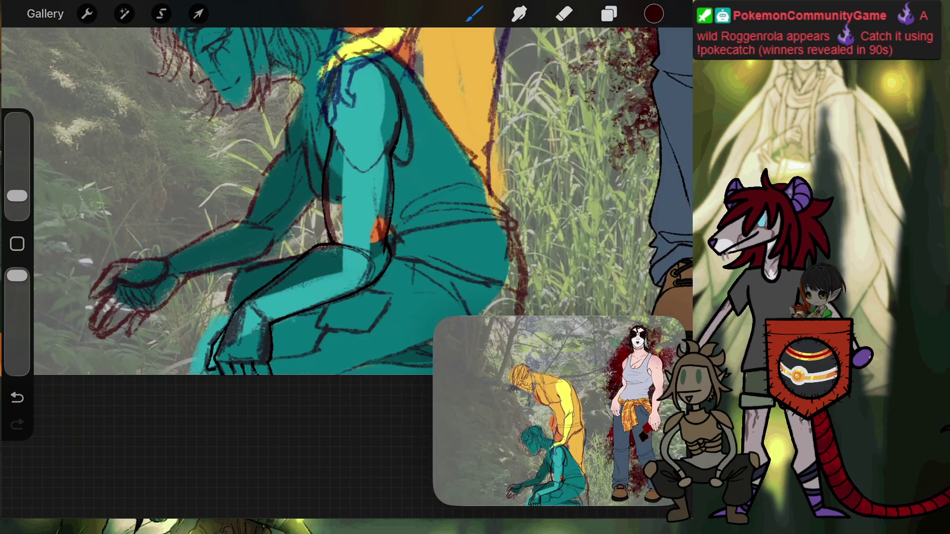
{"action": "scroll", "coordinate": [347, 198], "scroll_direction": "up", "scroll_amount": 3}
{"action": "scroll", "coordinate": [346, 198], "scroll_direction": "up", "scroll_amount": 3}
{"action": "scroll", "coordinate": [346, 198], "scroll_direction": "up", "scroll_amount": 2}
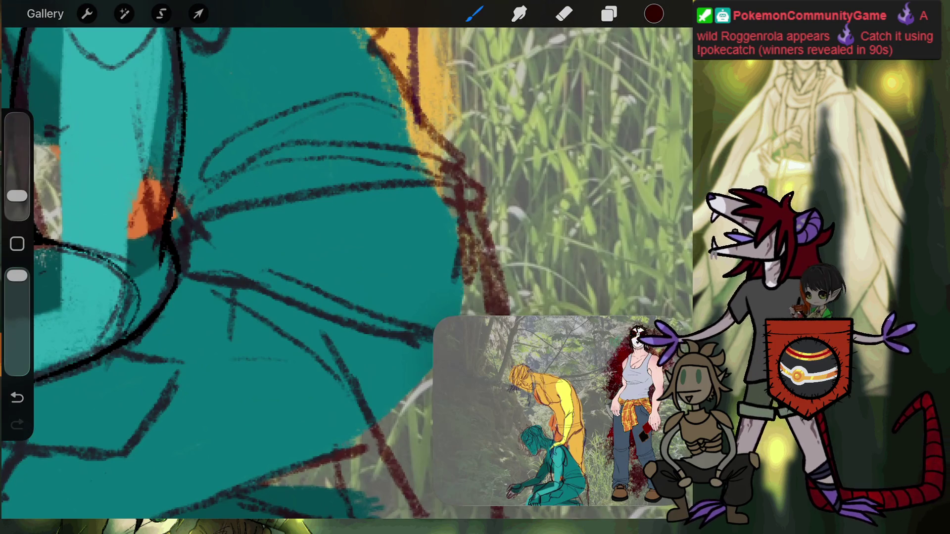
{"action": "scroll", "coordinate": [347, 223], "scroll_direction": "down", "scroll_amount": 3}
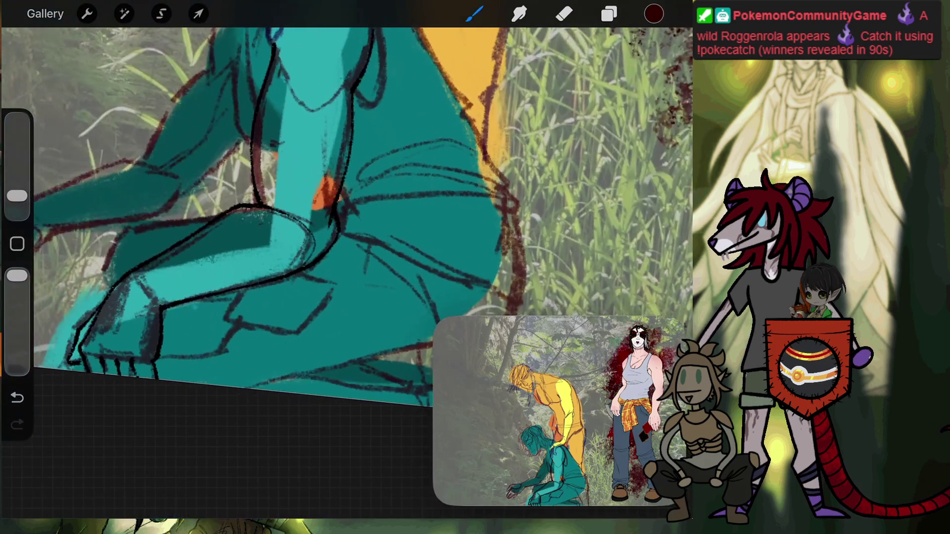
{"action": "scroll", "coordinate": [346, 223], "scroll_direction": "up", "scroll_amount": 3}
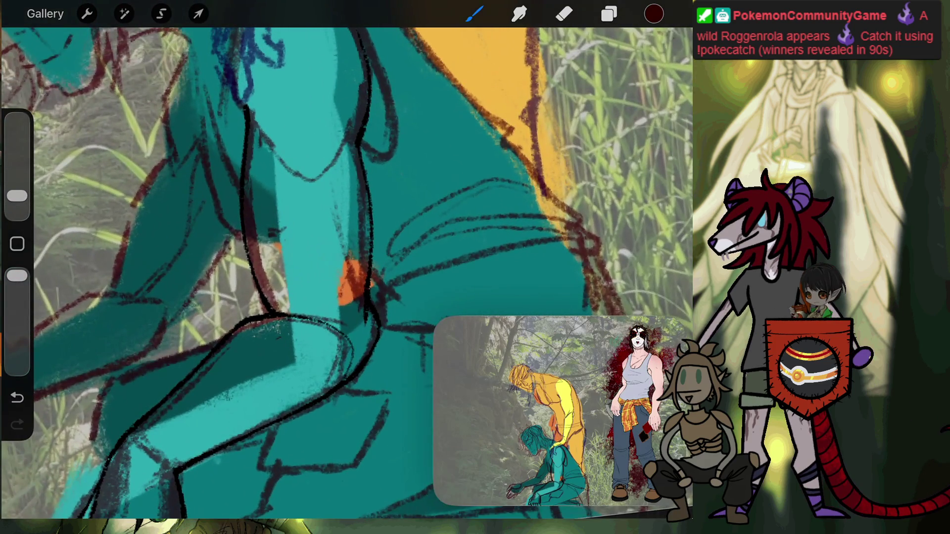
{"action": "scroll", "coordinate": [347, 222], "scroll_direction": "up", "scroll_amount": 1}
{"action": "scroll", "coordinate": [346, 223], "scroll_direction": "up", "scroll_amount": 1}
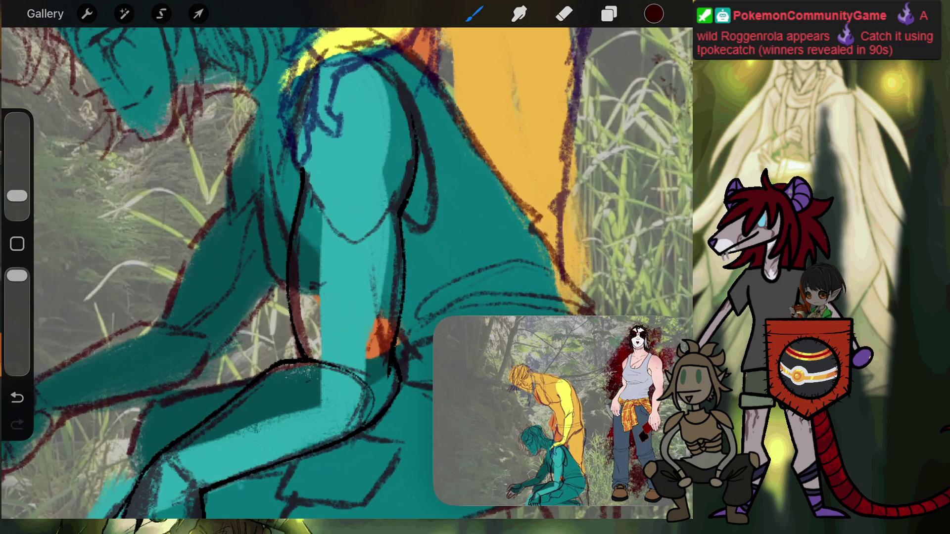
{"action": "scroll", "coordinate": [346, 223], "scroll_direction": "up", "scroll_amount": 2}
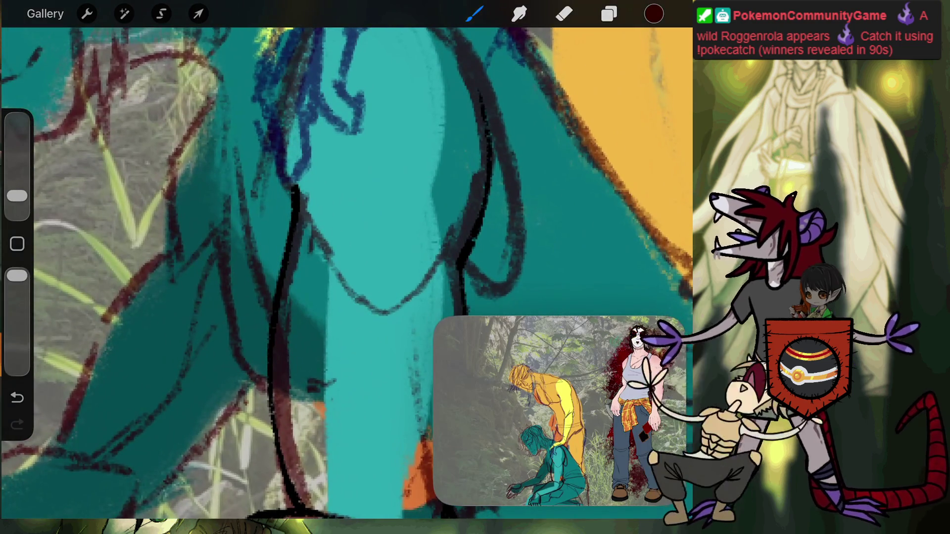
{"action": "scroll", "coordinate": [347, 223], "scroll_direction": "down", "scroll_amount": 2}
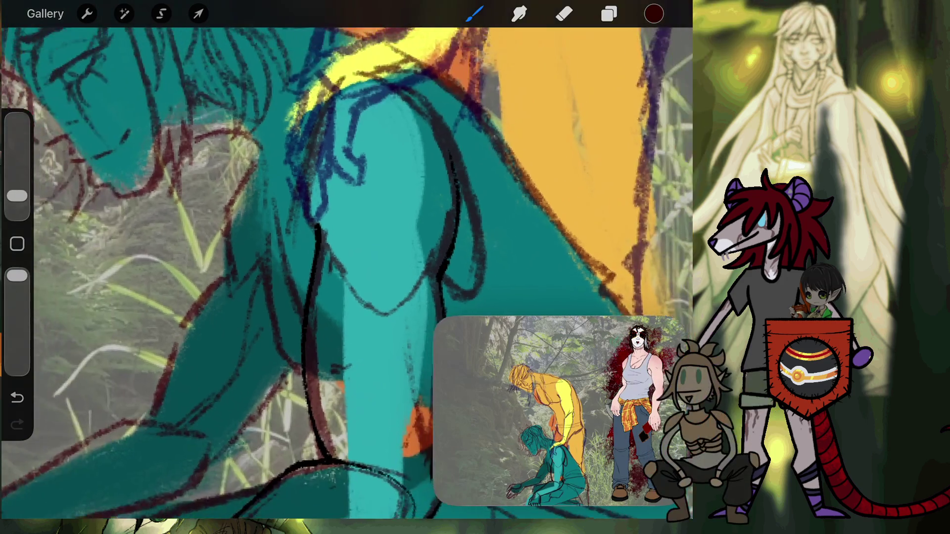
{"action": "scroll", "coordinate": [346, 222], "scroll_direction": "down", "scroll_amount": 1}
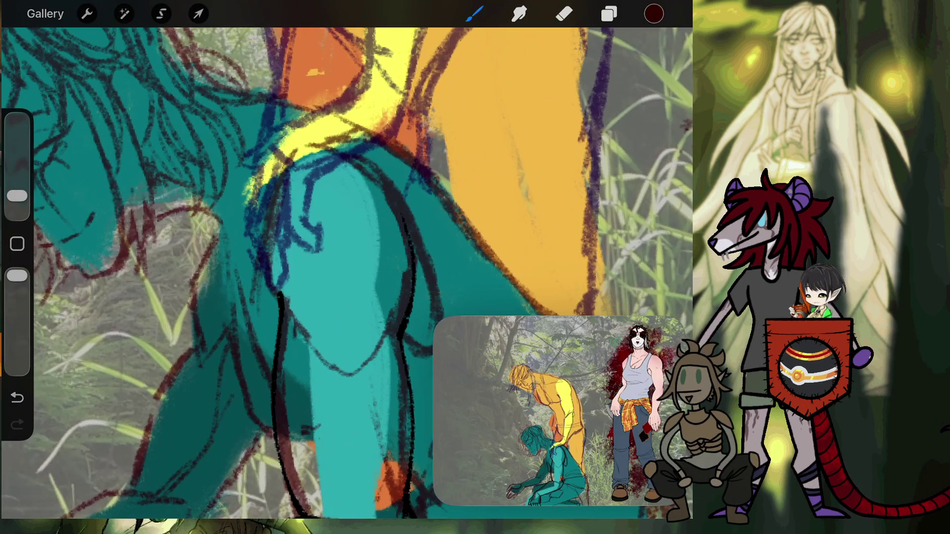
{"action": "scroll", "coordinate": [297, 257], "scroll_direction": "up", "scroll_amount": 5}
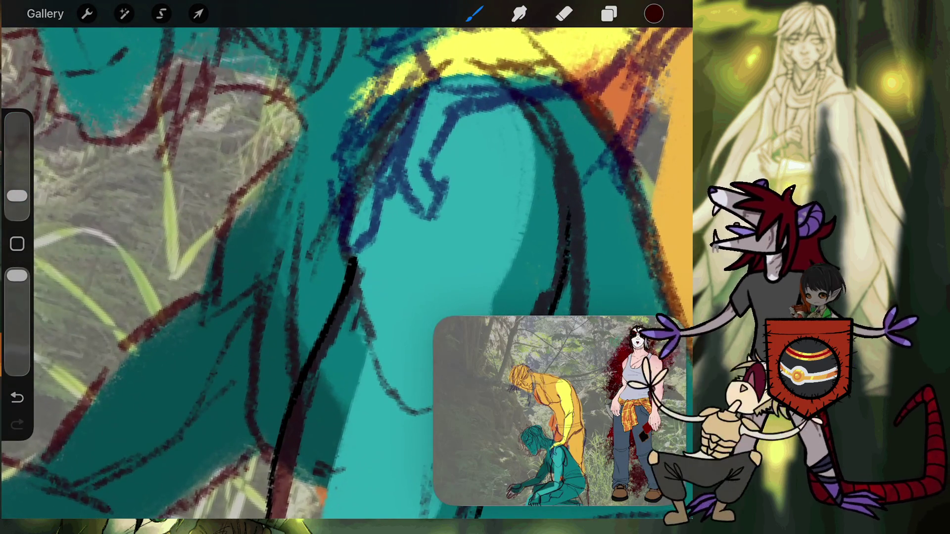
{"action": "scroll", "coordinate": [347, 272], "scroll_direction": "up", "scroll_amount": 5}
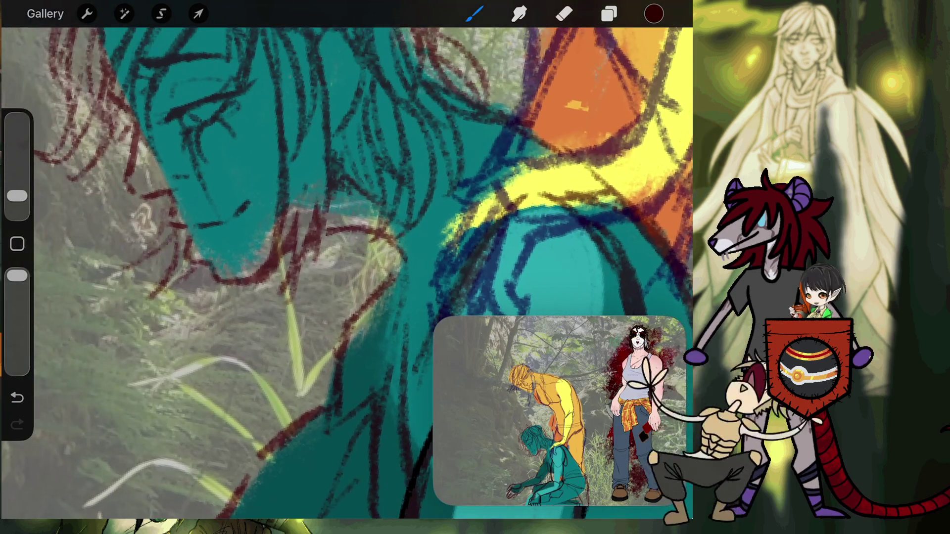
{"action": "scroll", "coordinate": [347, 272], "scroll_direction": "up", "scroll_amount": 3}
{"action": "scroll", "coordinate": [347, 272], "scroll_direction": "up", "scroll_amount": 3}
{"action": "scroll", "coordinate": [347, 273], "scroll_direction": "up", "scroll_amount": 3}
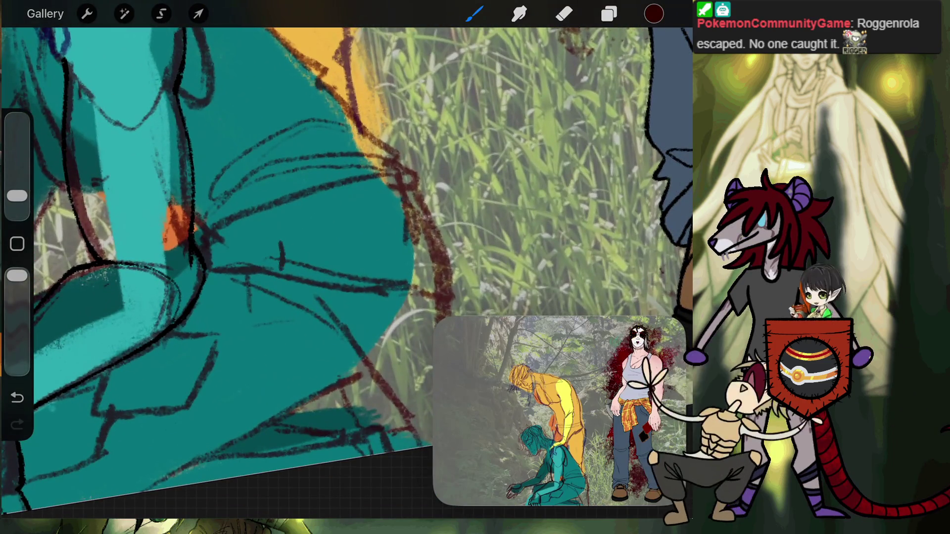
Step: Undo the last short stroke on the teal figure and reframe the view toward the standing figure
{"action": "key", "text": "ctrl+z"}
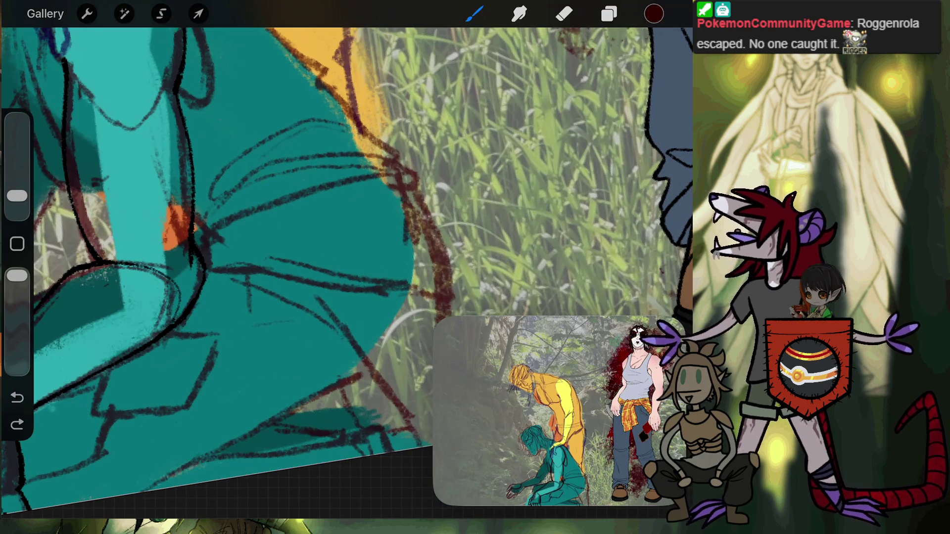
{"action": "scroll", "coordinate": [347, 248], "scroll_direction": "down", "scroll_amount": 5}
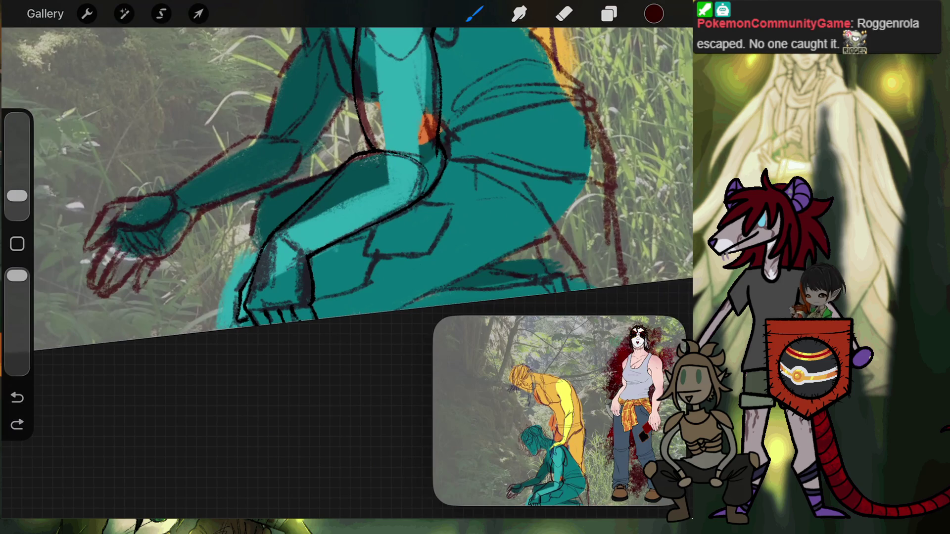
{"action": "scroll", "coordinate": [346, 198], "scroll_direction": "up", "scroll_amount": 5}
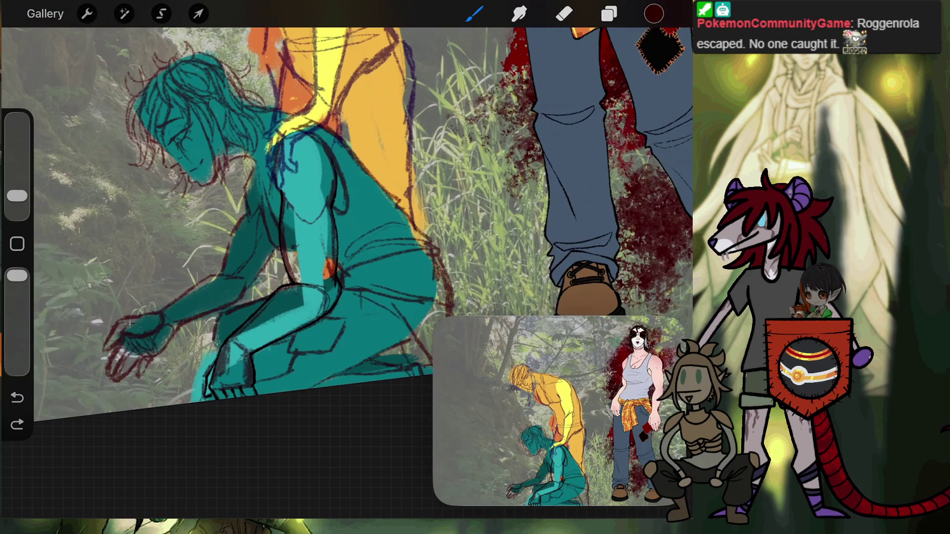
{"action": "left_click_drag", "start_coordinate": [324, 268], "coordinate": [307, 294]}
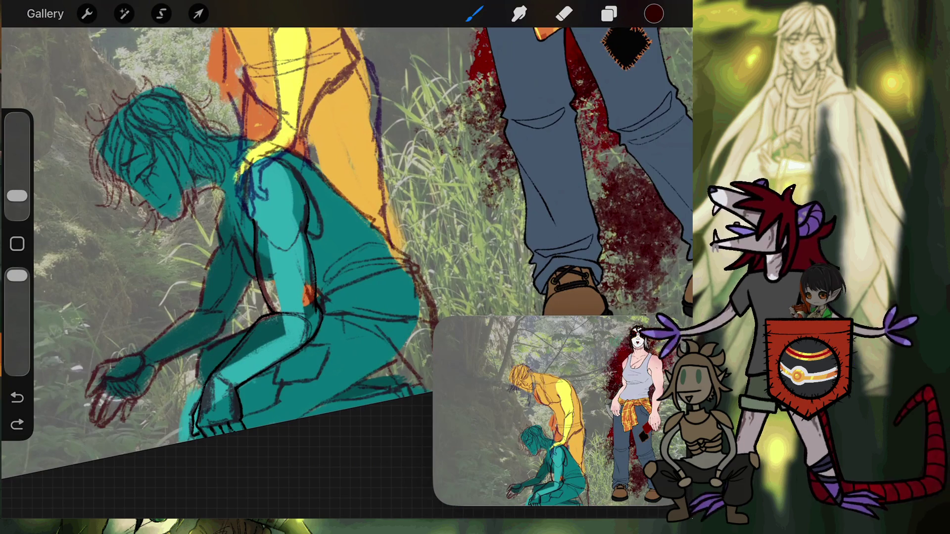
Step: Undo the latest stroke, close the full-scene reference image and return to the Gallery
{"action": "scroll", "coordinate": [346, 248], "scroll_direction": "down", "scroll_amount": 3}
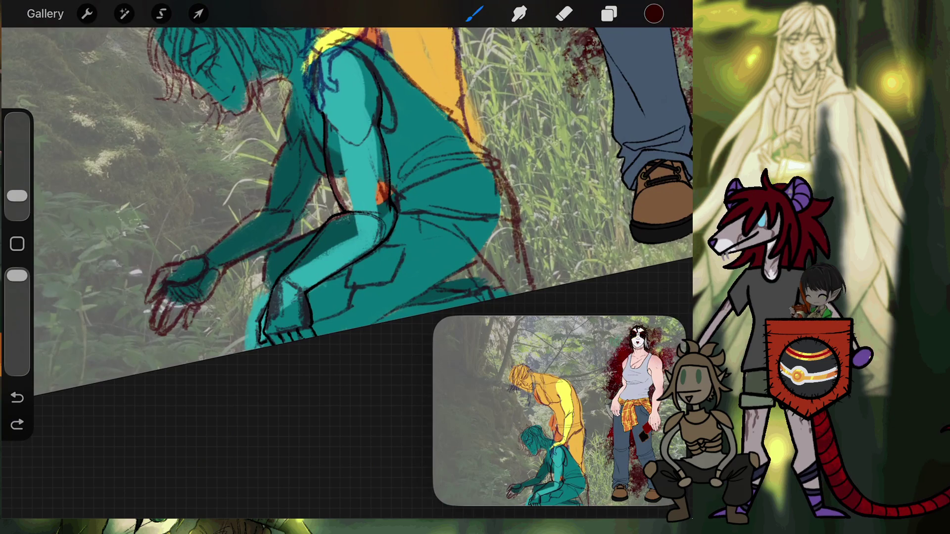
{"action": "scroll", "coordinate": [342, 124], "scroll_direction": "up", "scroll_amount": 5}
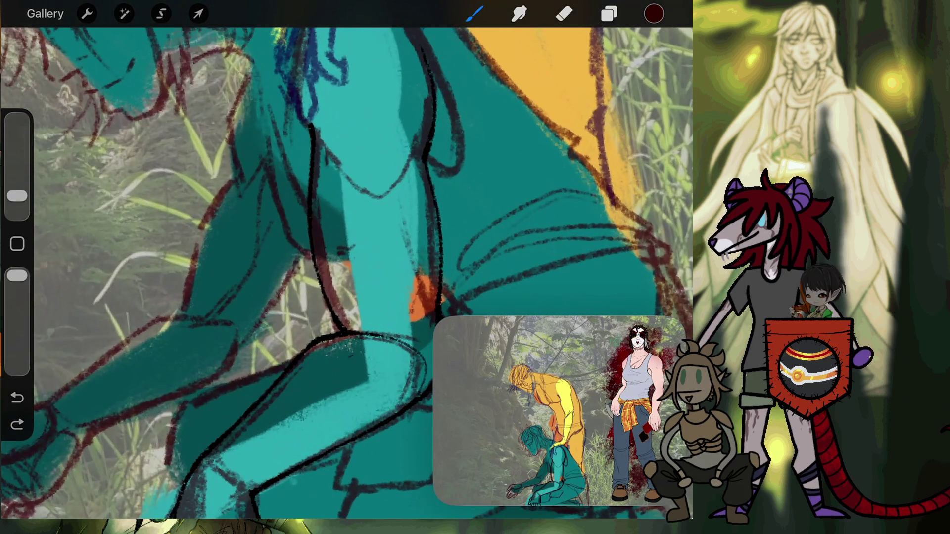
{"action": "scroll", "coordinate": [247, 123], "scroll_direction": "up", "scroll_amount": 3}
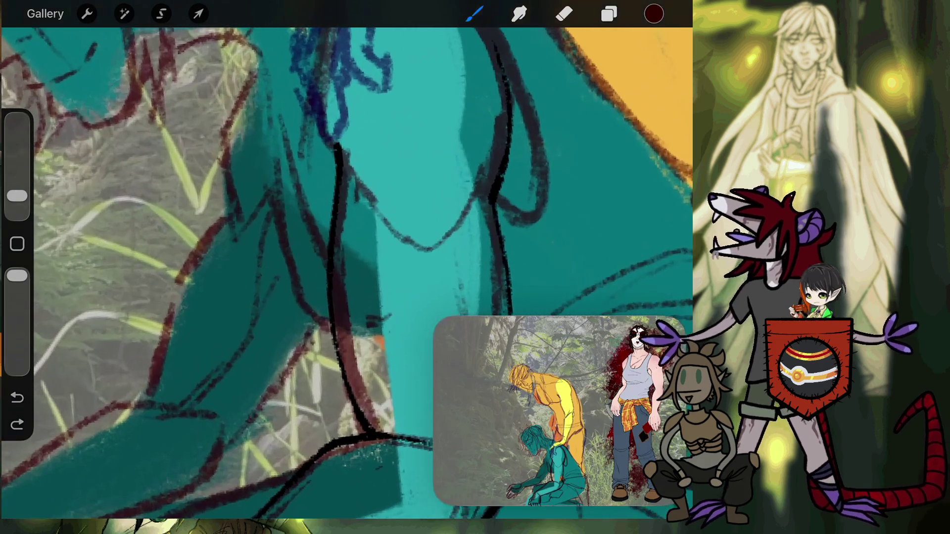
{"action": "scroll", "coordinate": [347, 243], "scroll_direction": "down", "scroll_amount": 2}
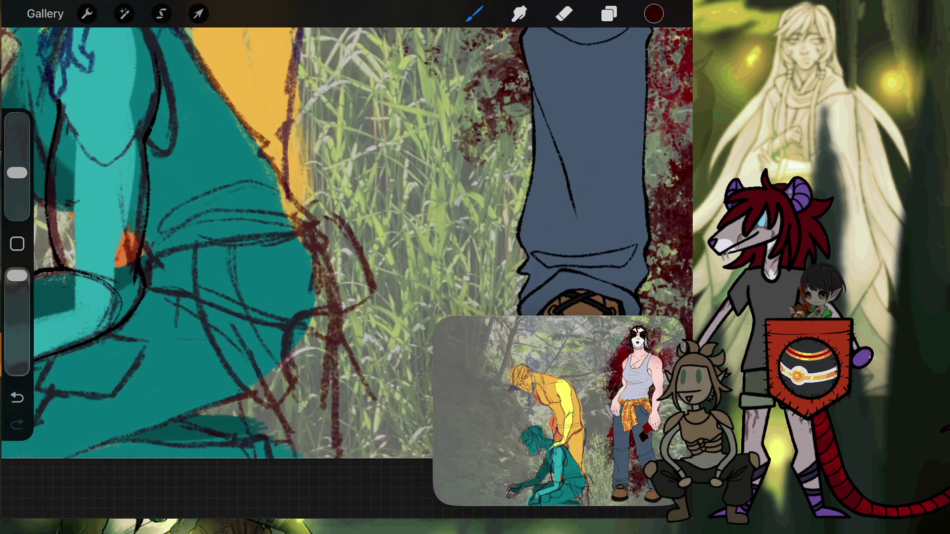
{"action": "key", "text": "ctrl+z"}
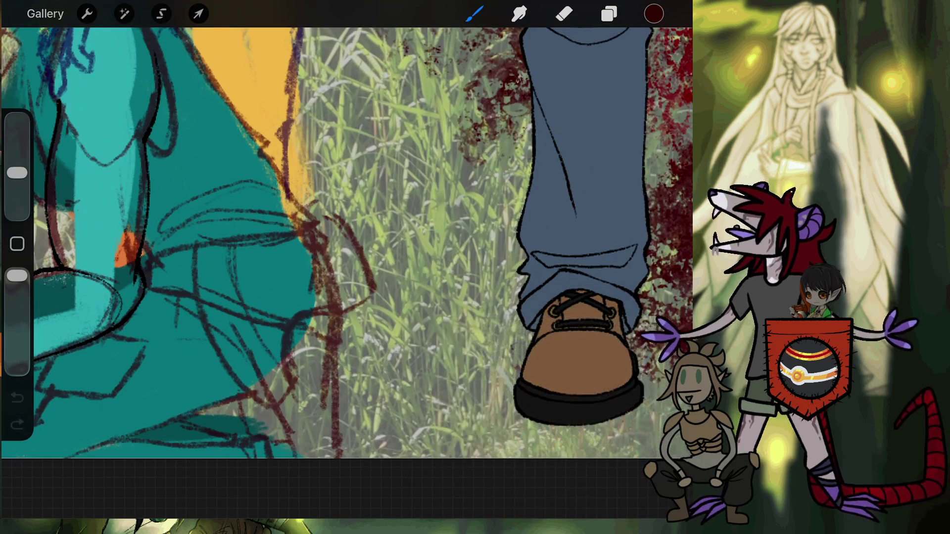
{"action": "left_click", "coordinate": [46, 13]}
Step: Open the 'I'd Let Her Kill Me' artwork from further down the Gallery
{"action": "scroll", "coordinate": [346, 267], "scroll_direction": "down", "scroll_amount": 10}
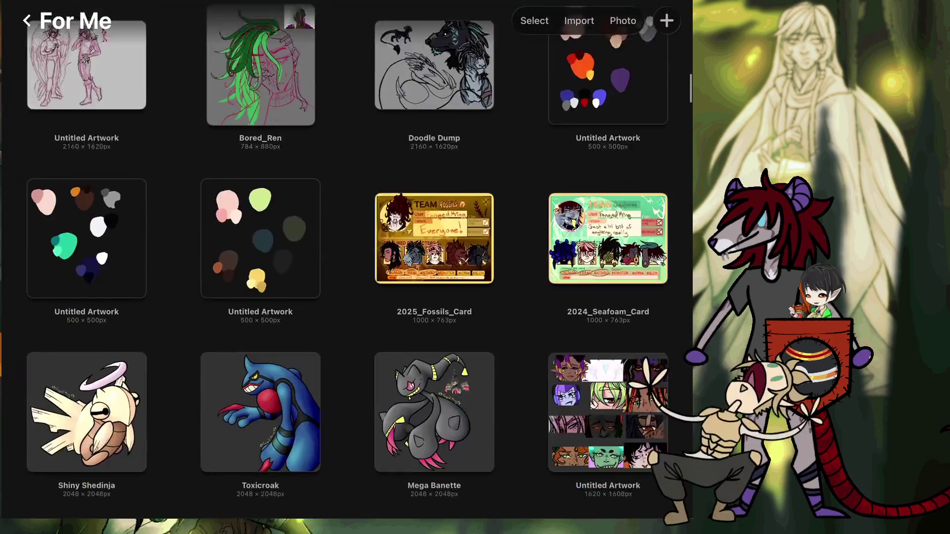
{"action": "scroll", "coordinate": [347, 268], "scroll_direction": "down", "scroll_amount": 10}
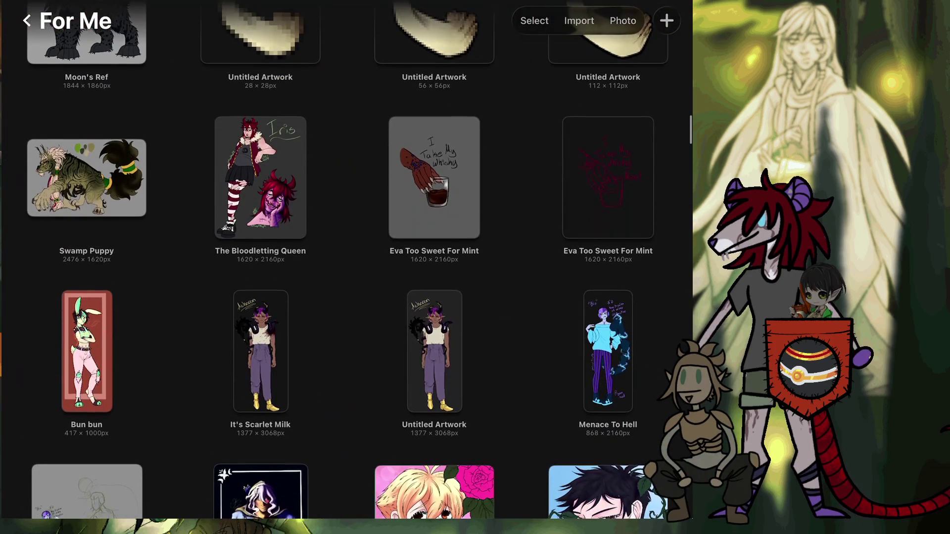
{"action": "scroll", "coordinate": [347, 267], "scroll_direction": "down", "scroll_amount": 3}
{"action": "scroll", "coordinate": [346, 267], "scroll_direction": "down", "scroll_amount": 3}
{"action": "scroll", "coordinate": [346, 267], "scroll_direction": "down", "scroll_amount": 2}
{"action": "scroll", "coordinate": [347, 268], "scroll_direction": "down", "scroll_amount": 2}
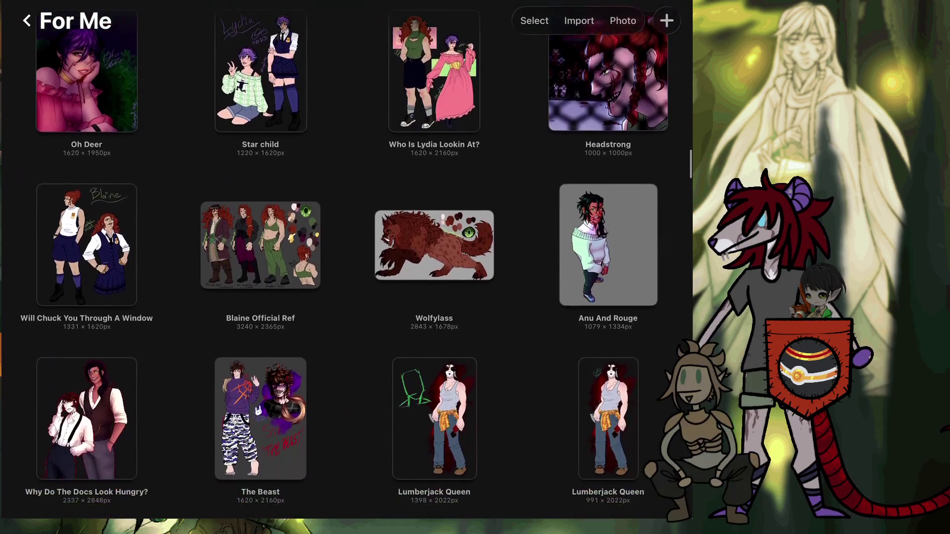
{"action": "scroll", "coordinate": [347, 268], "scroll_direction": "down", "scroll_amount": 3}
{"action": "scroll", "coordinate": [346, 268], "scroll_direction": "down", "scroll_amount": 3}
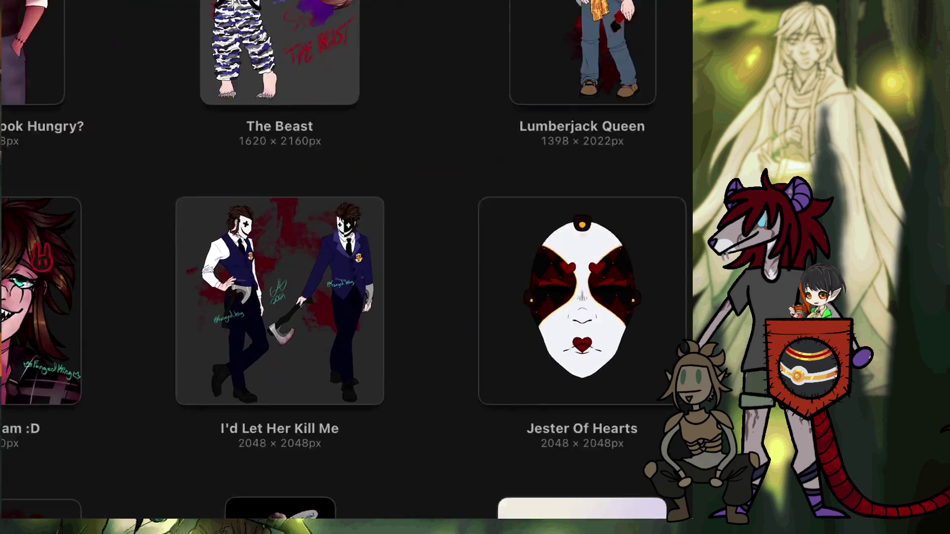
{"action": "left_click", "coordinate": [280, 301]}
{"action": "scroll", "coordinate": [347, 273], "scroll_direction": "up", "scroll_amount": 5}
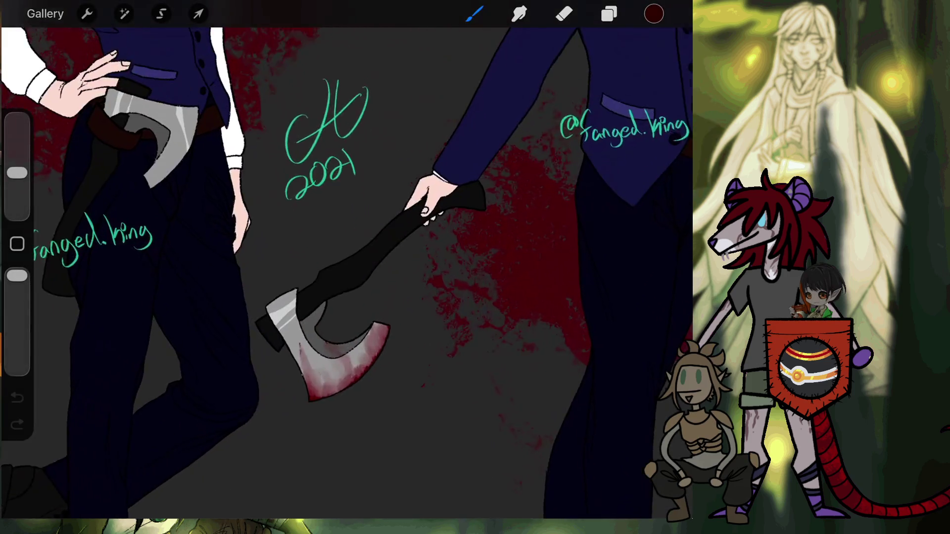
Step: Freehand-select the suited figure's hip and holstered axe
{"action": "scroll", "coordinate": [346, 267], "scroll_direction": "left", "scroll_amount": 2}
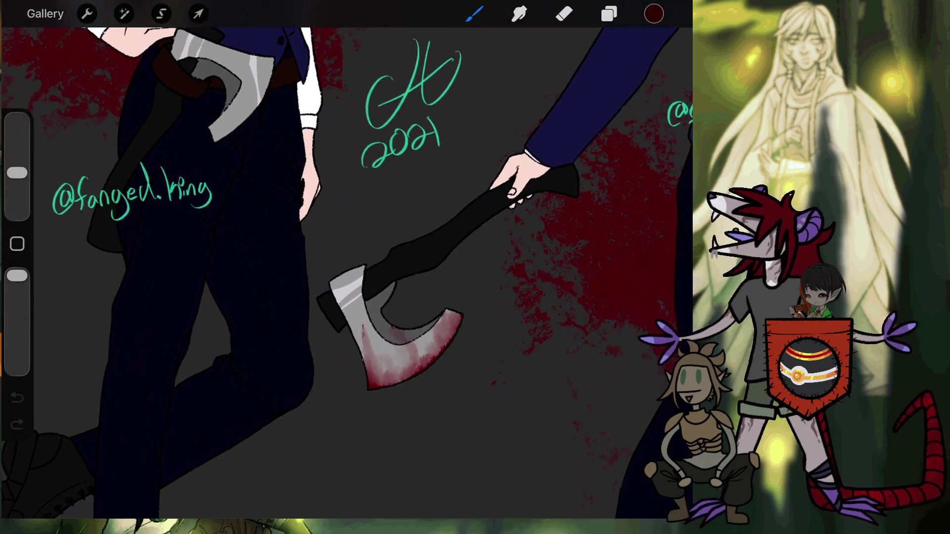
{"action": "scroll", "coordinate": [347, 267], "scroll_direction": "up", "scroll_amount": 2}
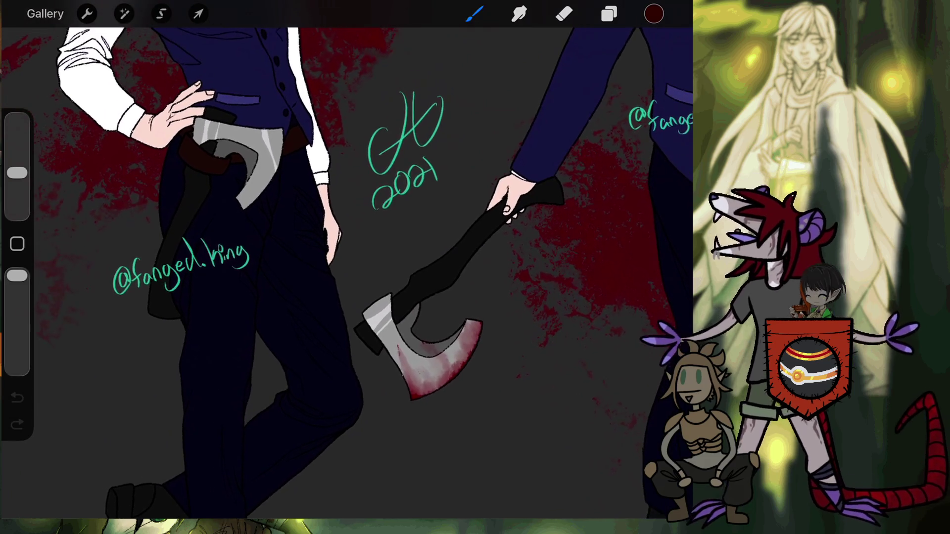
{"action": "key", "text": "s"}
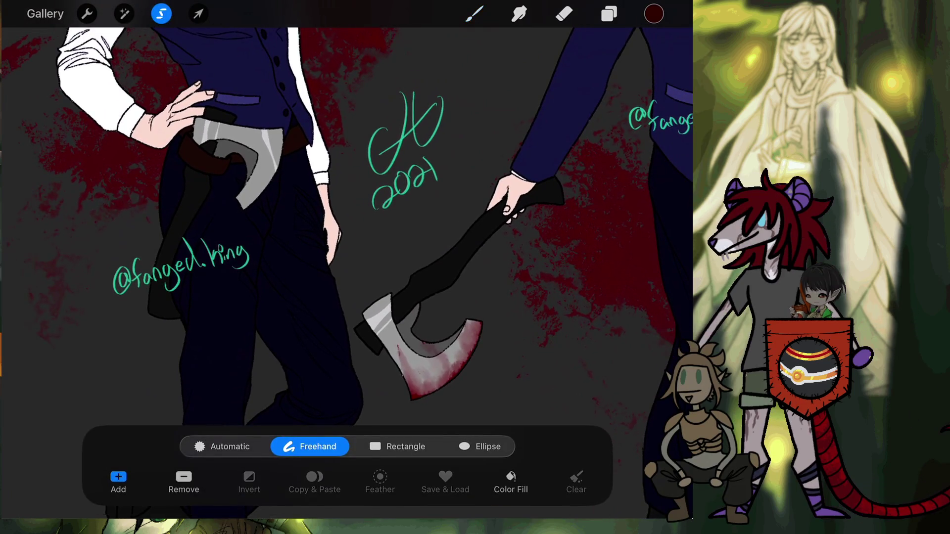
{"action": "left_click_drag", "start_coordinate": [207, 313], "coordinate": [161, 348]}
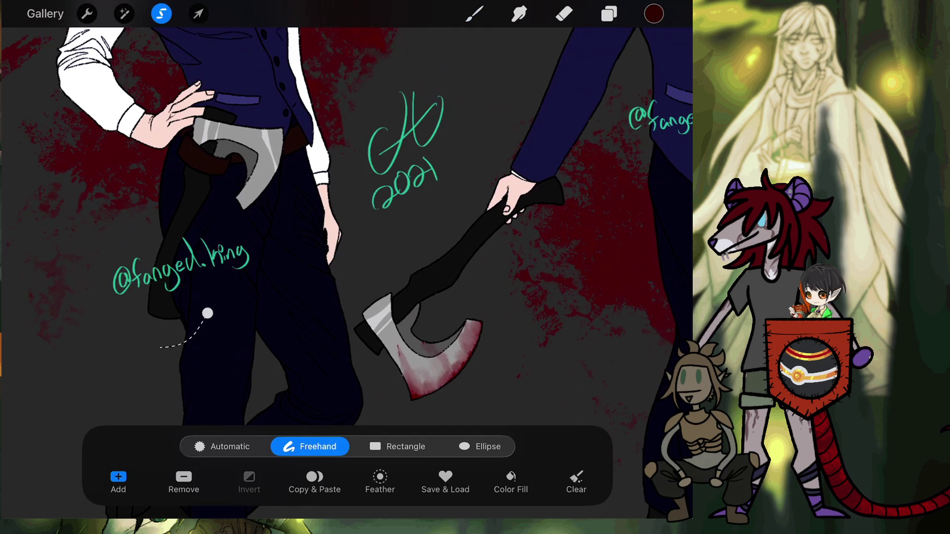
{"action": "left_click_drag", "start_coordinate": [320, 170], "coordinate": [246, 303]}
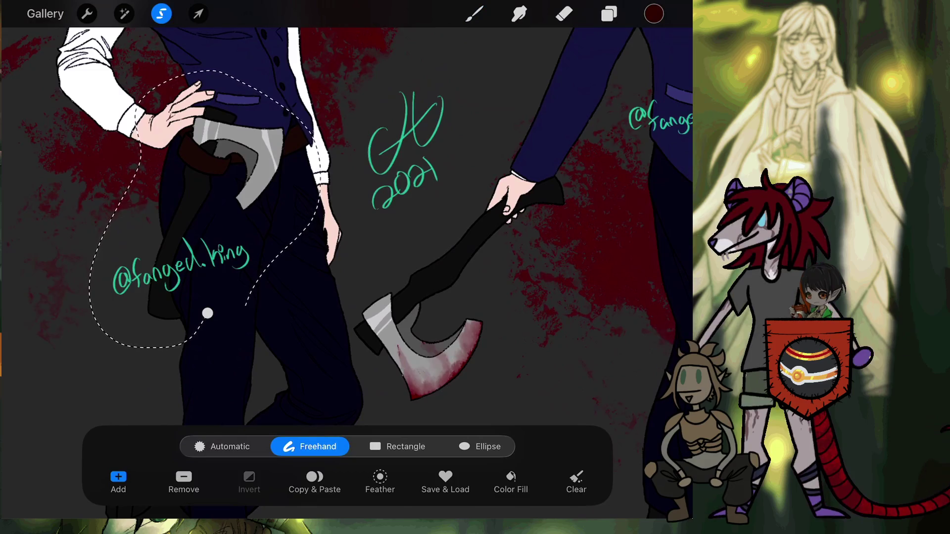
Step: Copy the selected hip and axe via Actions > Add > Copy and return to the Gallery
{"action": "left_click", "coordinate": [87, 13]}
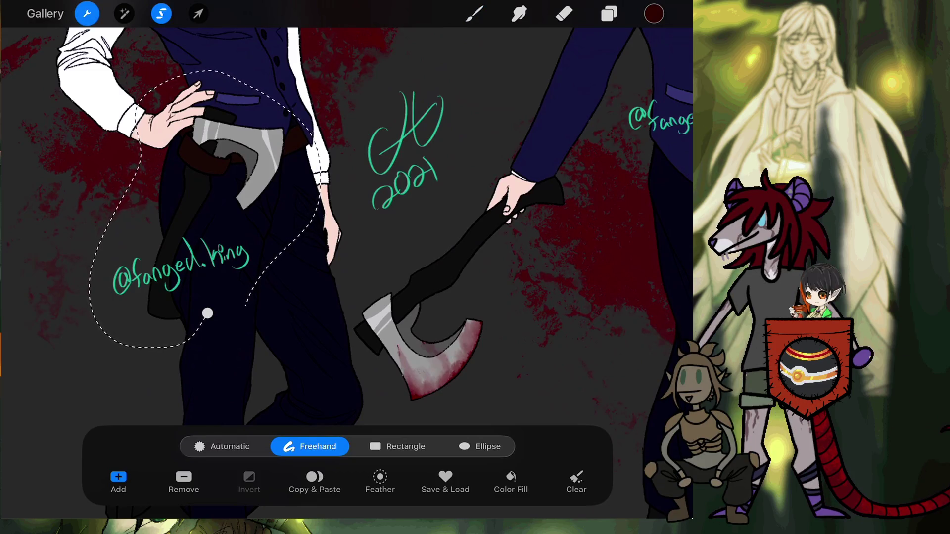
{"action": "left_click", "coordinate": [32, 89]}
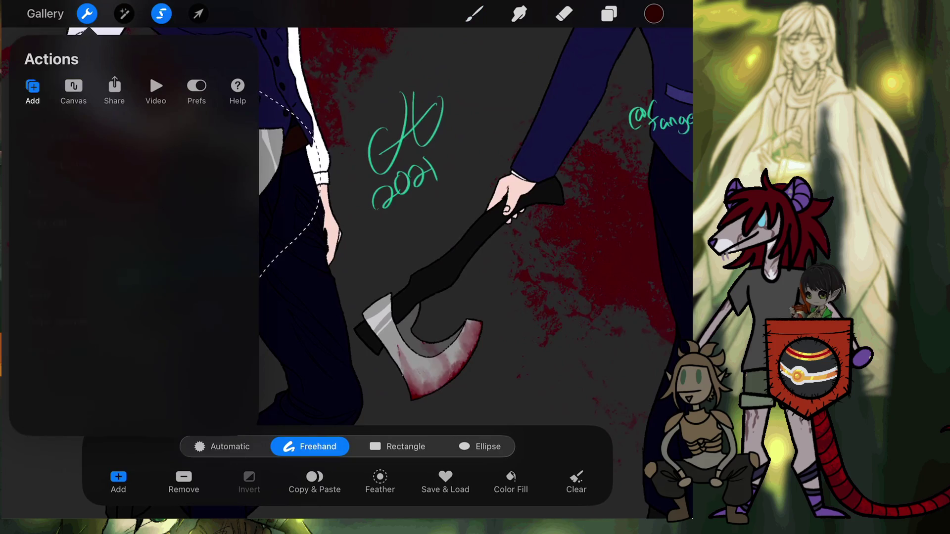
{"action": "left_click", "coordinate": [39, 293]}
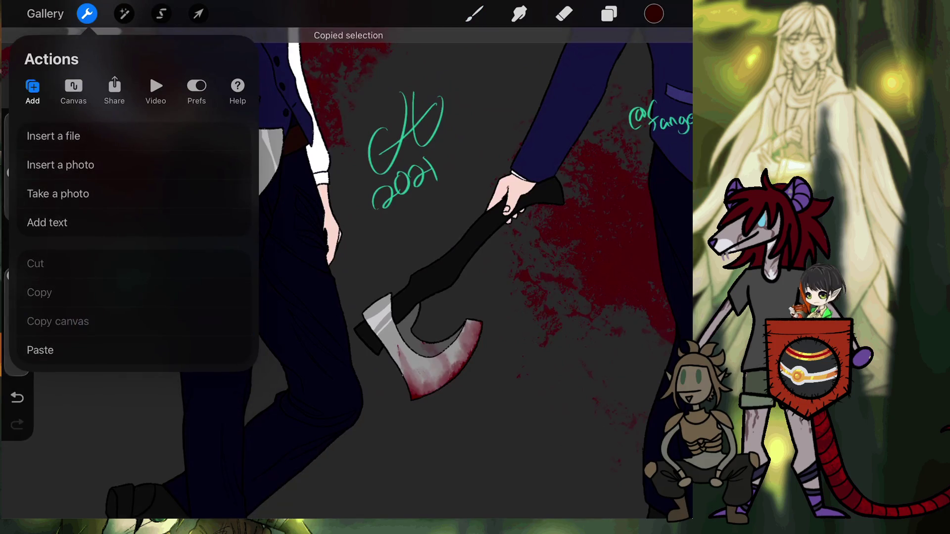
{"action": "left_click", "coordinate": [87, 13]}
{"action": "left_click", "coordinate": [45, 14]}
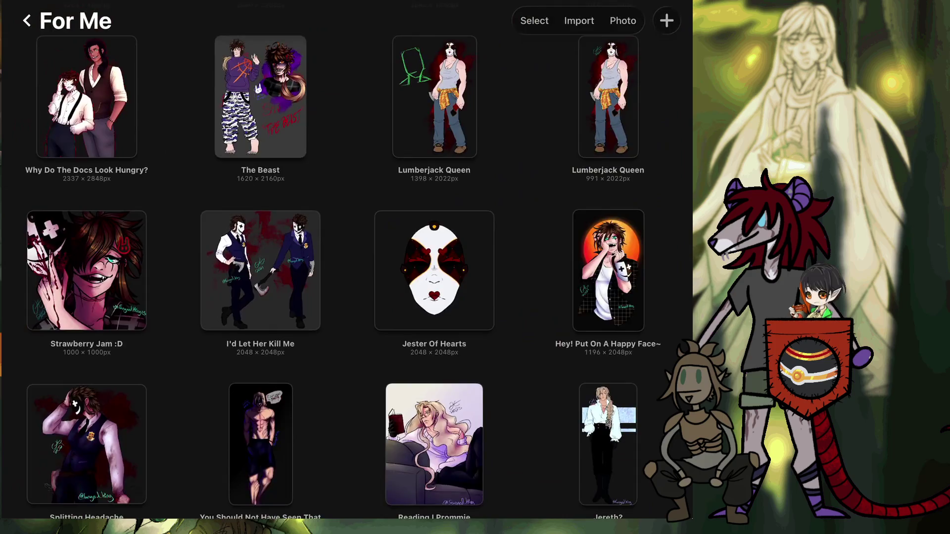
Step: Reopen the forest scene Untitled Artwork
{"action": "scroll", "coordinate": [347, 267], "scroll_direction": "up", "scroll_amount": 15}
{"action": "scroll", "coordinate": [346, 267], "scroll_direction": "up", "scroll_amount": 10}
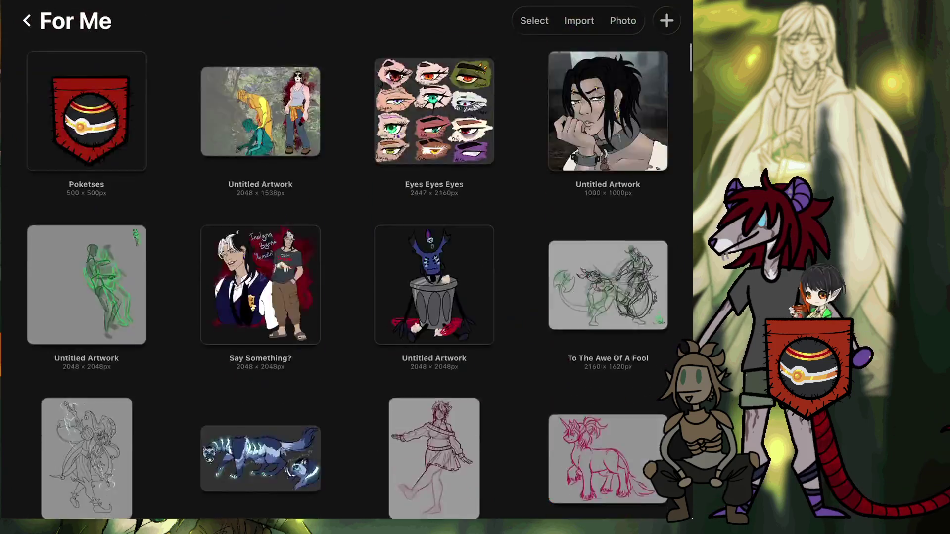
{"action": "left_click", "coordinate": [261, 123]}
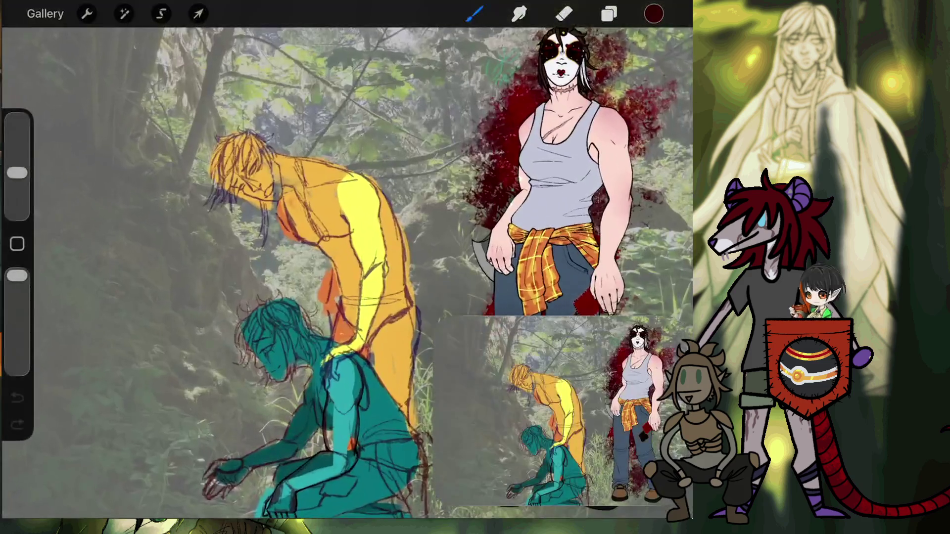
Step: Add an empty Layer 13 above the Inserted Image layer
{"action": "left_click", "coordinate": [609, 13]}
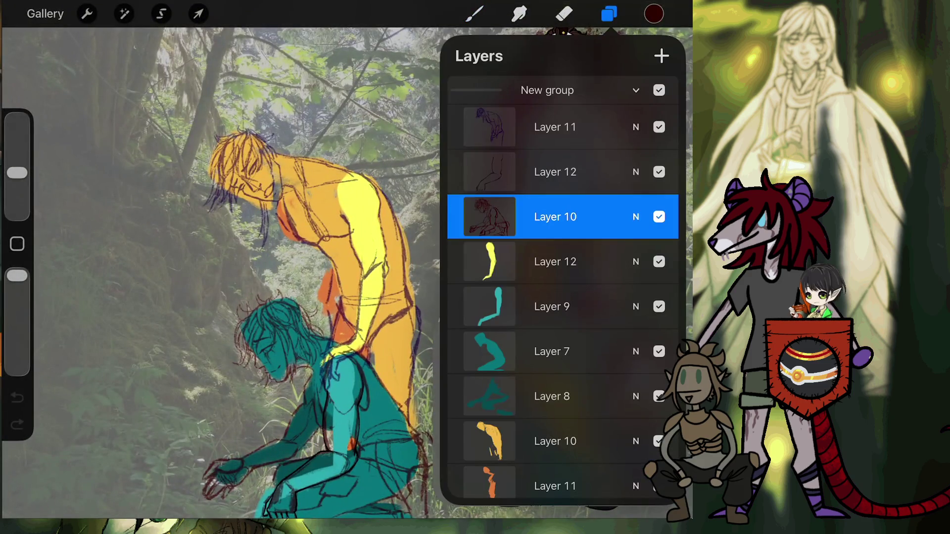
{"action": "scroll", "coordinate": [562, 285], "scroll_direction": "down", "scroll_amount": 3}
{"action": "left_click", "coordinate": [570, 392]}
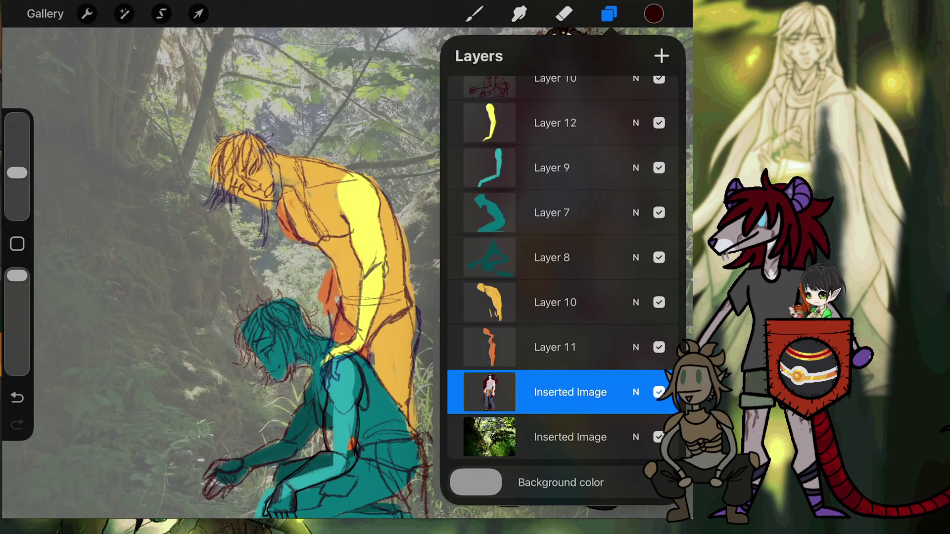
{"action": "left_click", "coordinate": [662, 56]}
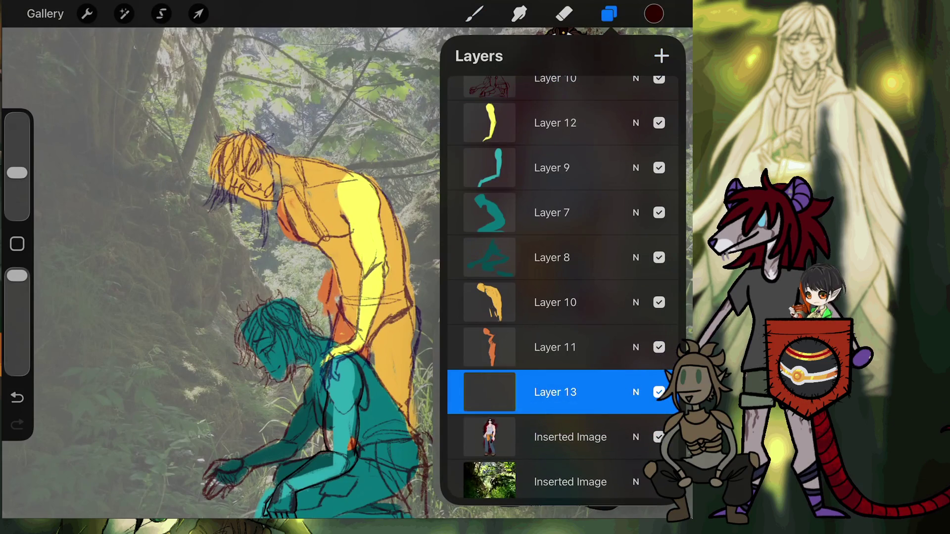
{"action": "left_click", "coordinate": [86, 14]}
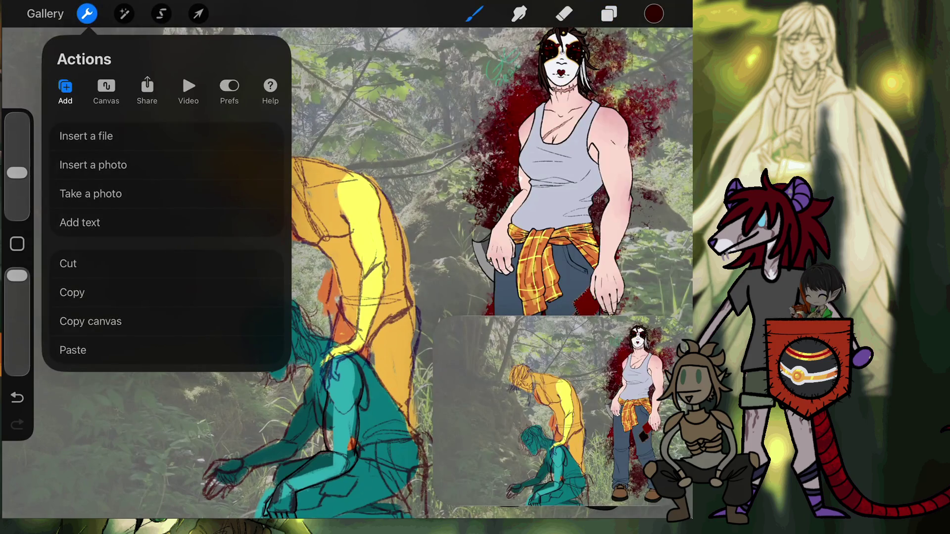
Step: Paste the axe cutout onto Layer 13, flip it horizontally, and move it beside the woman's legs
{"action": "left_click", "coordinate": [72, 350]}
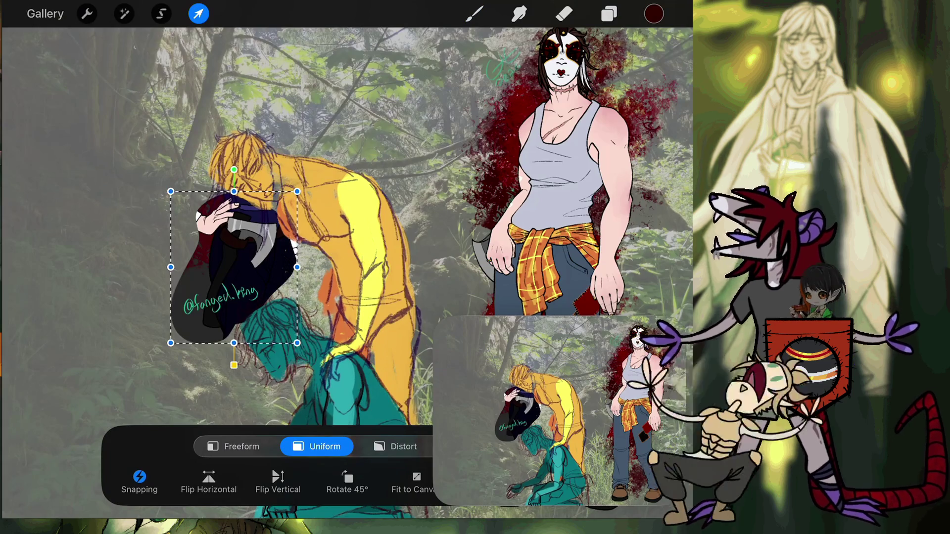
{"action": "left_click", "coordinate": [208, 482]}
{"action": "scroll", "coordinate": [341, 223], "scroll_direction": "down", "scroll_amount": 3}
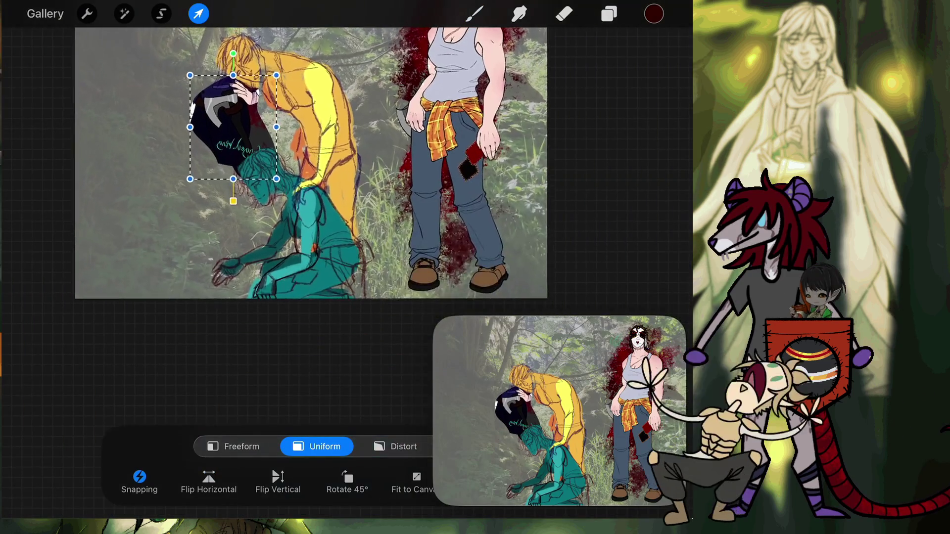
{"action": "mouse_move", "coordinate": [228, 128]}
{"action": "left_mouse_down"}
{"action": "mouse_move", "coordinate": [425, 228]}
{"action": "mouse_move", "coordinate": [423, 238]}
{"action": "left_mouse_up"}
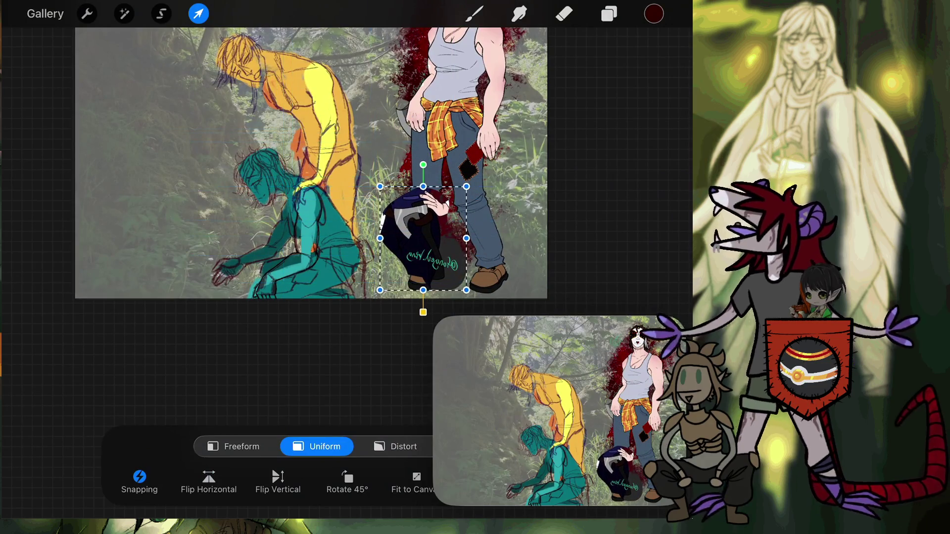
{"action": "scroll", "coordinate": [423, 238], "scroll_direction": "up", "scroll_amount": 5}
{"action": "scroll", "coordinate": [413, 190], "scroll_direction": "up", "scroll_amount": 3}
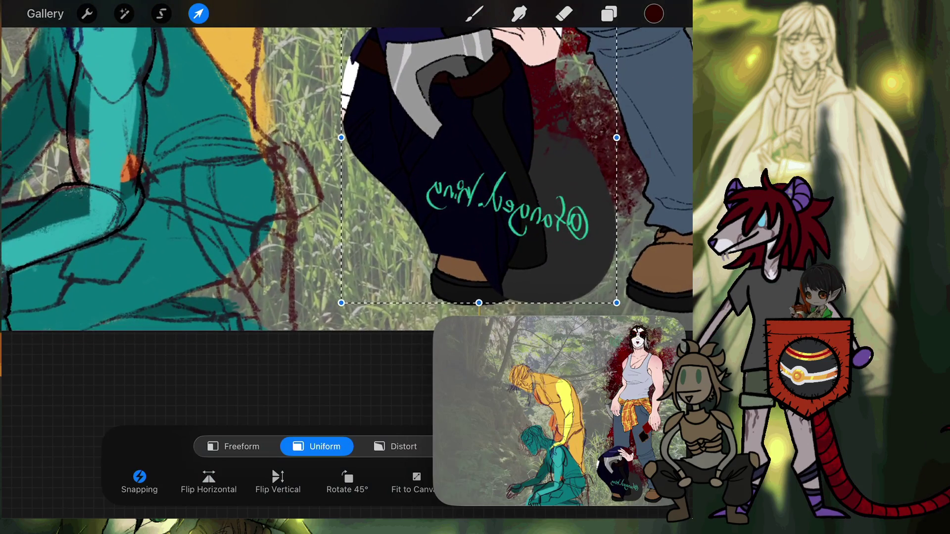
{"action": "left_click", "coordinate": [609, 14]}
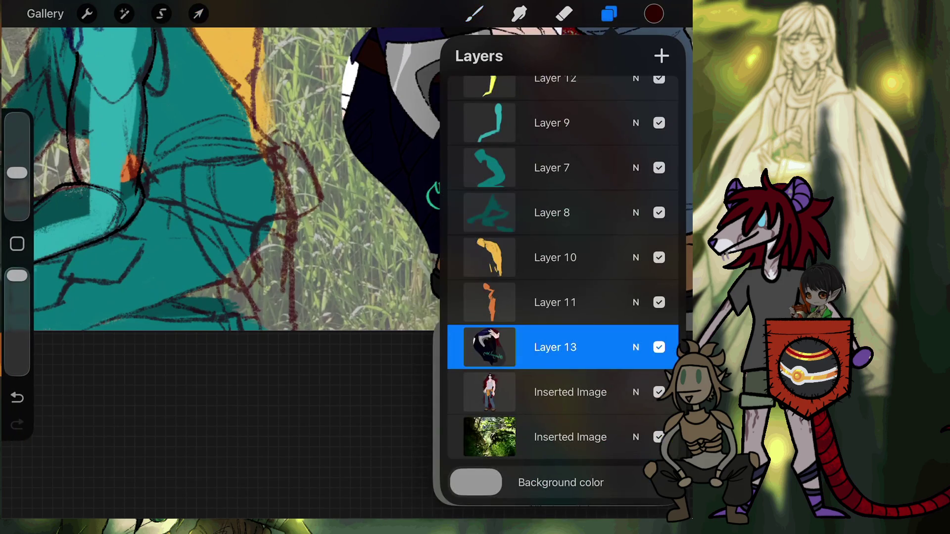
Step: Select red sketch Layer 10, zoom in on the pasted figure, and switch to the Eraser
{"action": "scroll", "coordinate": [563, 287], "scroll_direction": "up", "scroll_amount": 3}
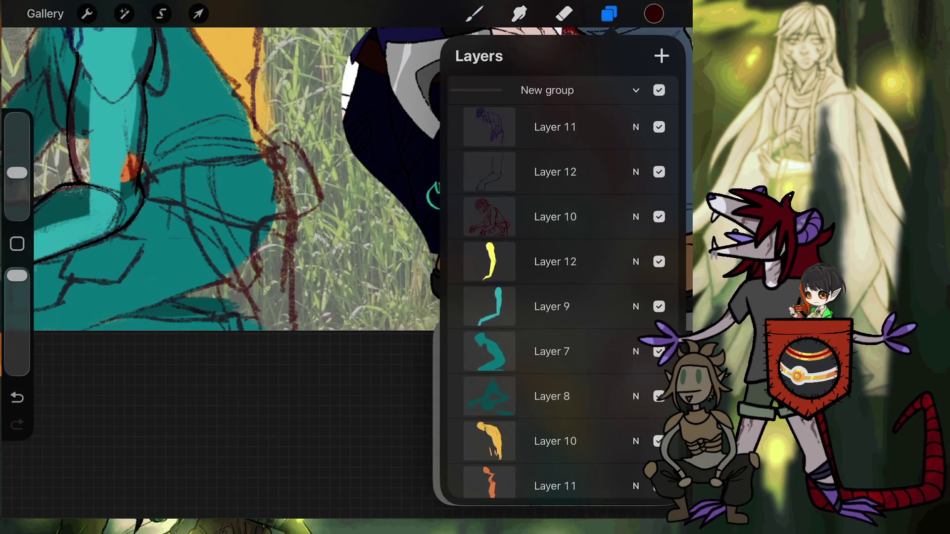
{"action": "left_click", "coordinate": [555, 216]}
{"action": "left_click", "coordinate": [474, 14]}
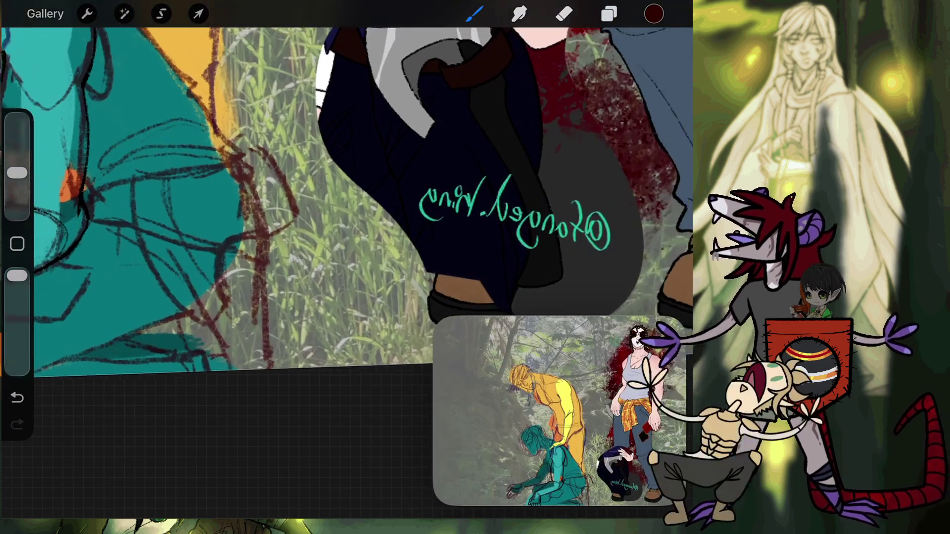
{"action": "left_click_drag", "start_coordinate": [347, 198], "coordinate": [307, 217]}
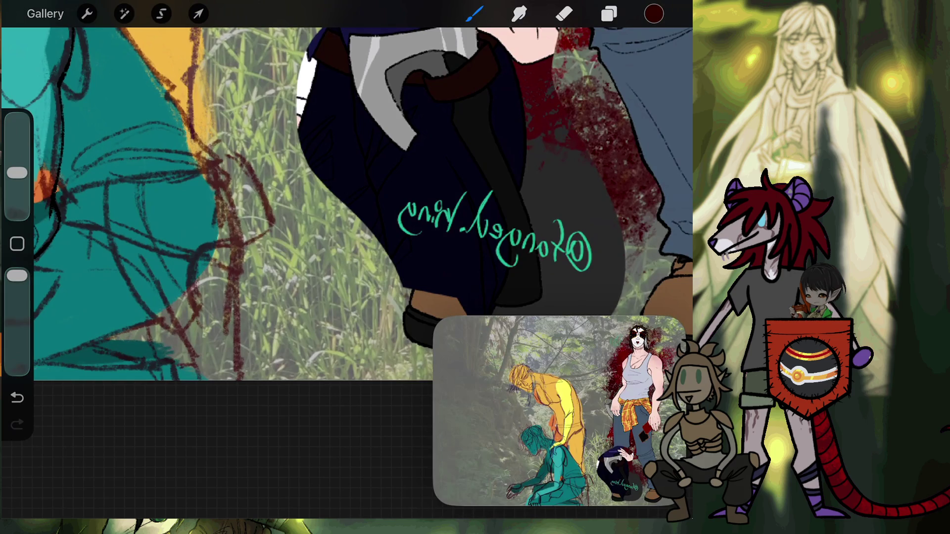
{"action": "key", "text": "e"}
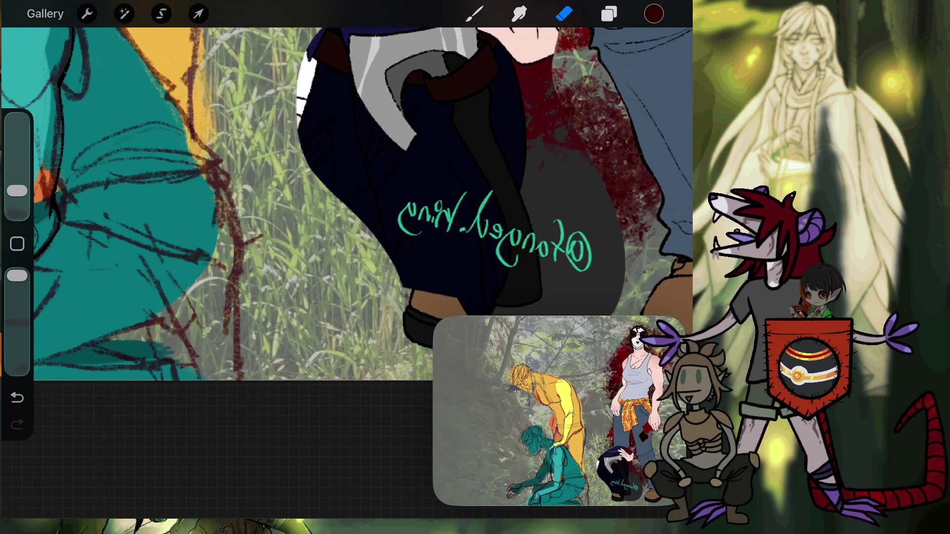
{"action": "scroll", "coordinate": [346, 198], "scroll_direction": "down", "scroll_amount": 3}
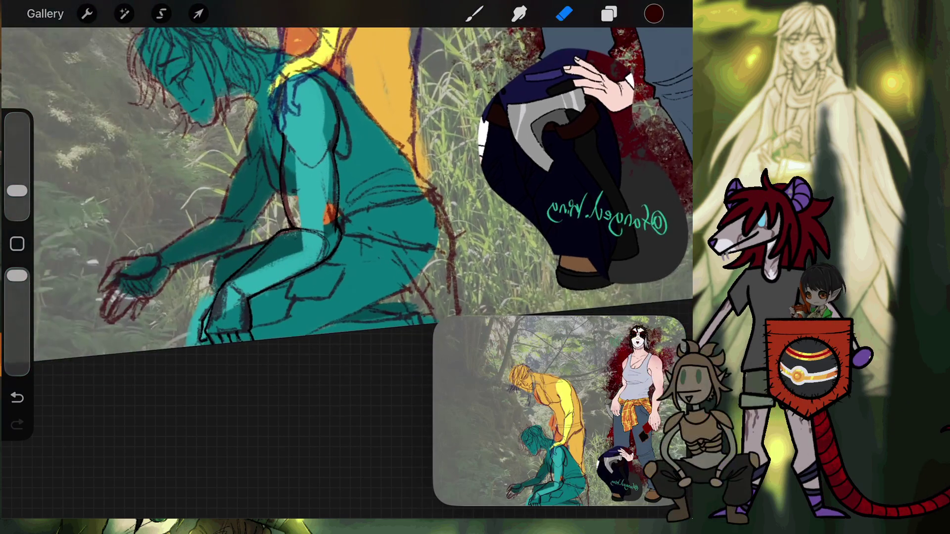
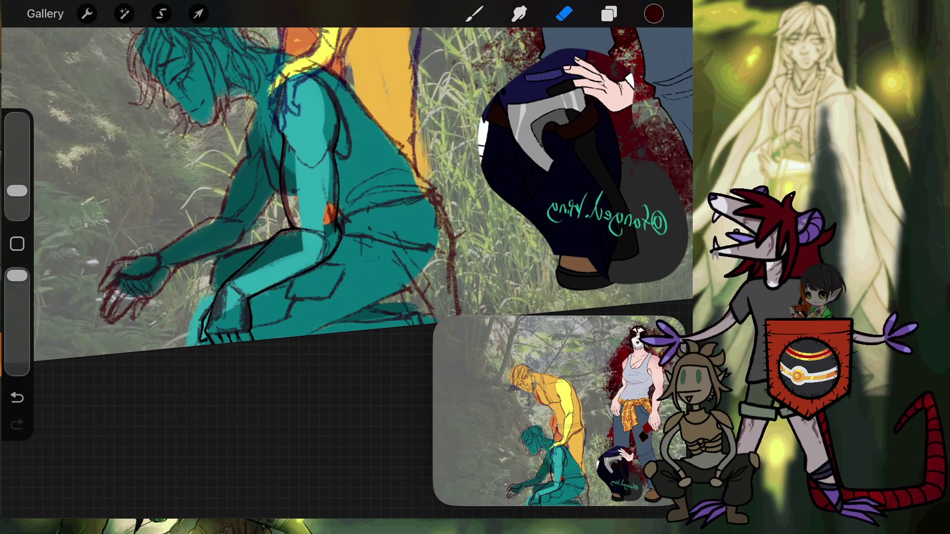
Step: Switch from the Eraser back to the brush and zoom in on the teal figure's bent knee
{"action": "key", "text": "b"}
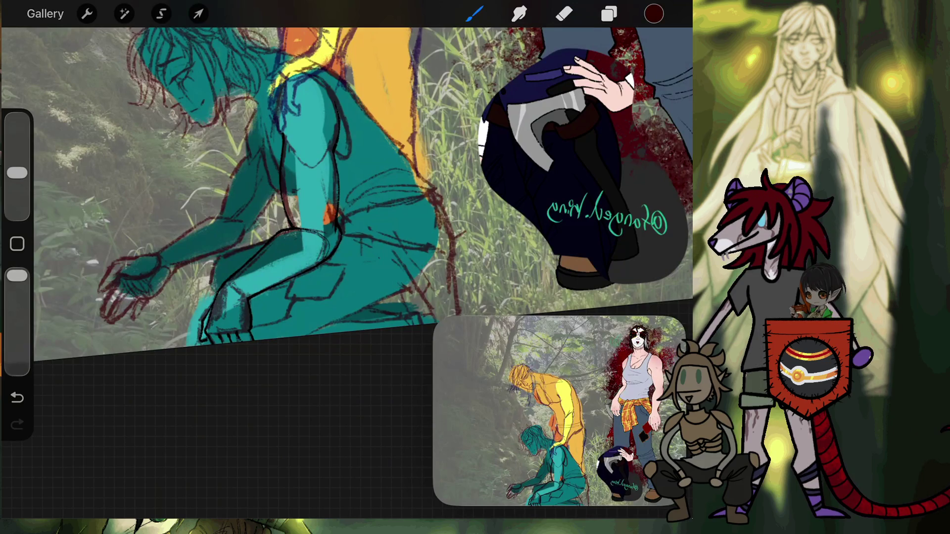
{"action": "scroll", "coordinate": [425, 222], "scroll_direction": "up", "scroll_amount": 5}
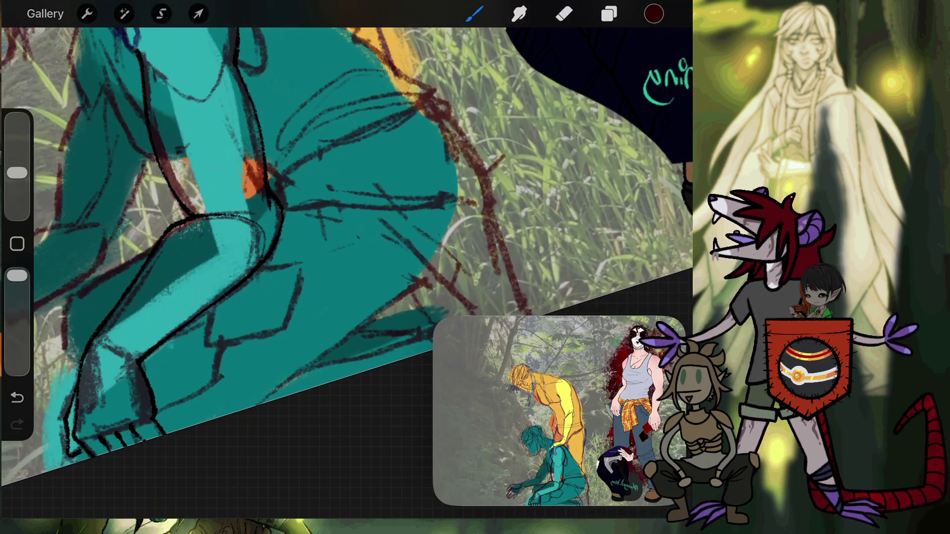
Step: Try short dark sketch strokes on the thigh, undoing and redoing attempts
{"action": "left_click_drag", "start_coordinate": [355, 186], "coordinate": [338, 221]}
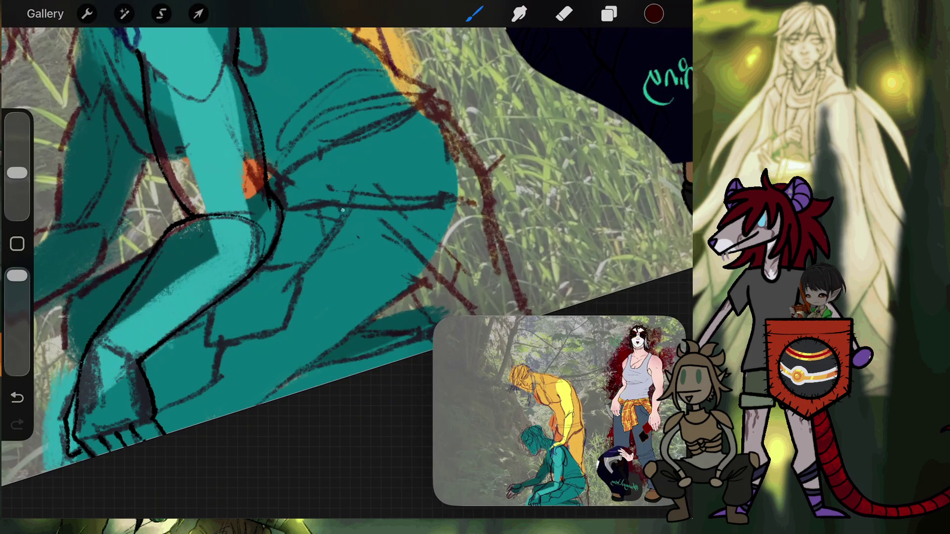
{"action": "key", "text": "ctrl+z"}
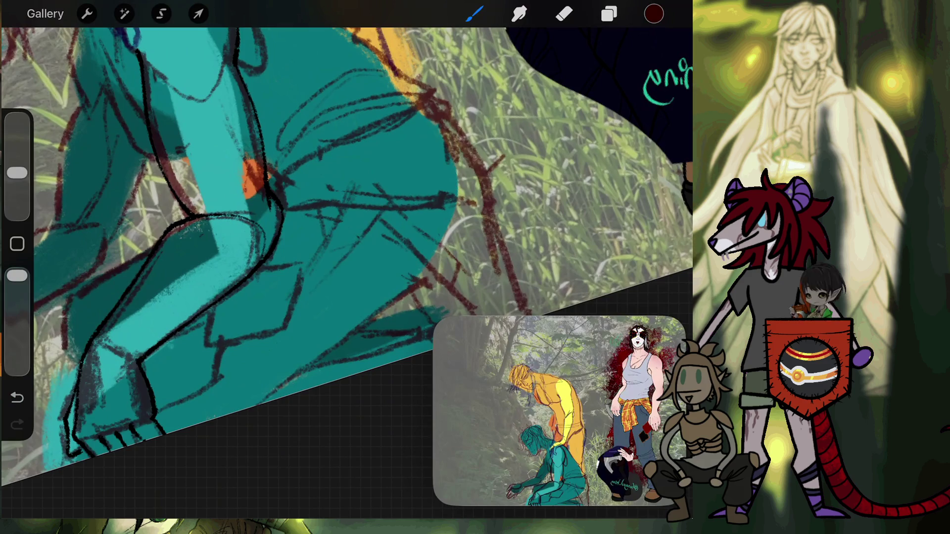
{"action": "left_click", "coordinate": [18, 397]}
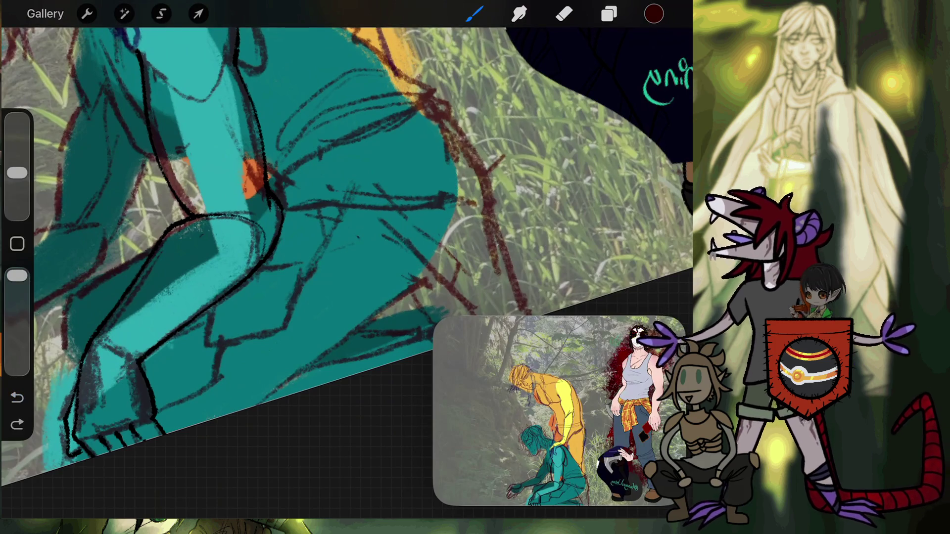
{"action": "left_click_drag", "start_coordinate": [346, 203], "coordinate": [367, 171]}
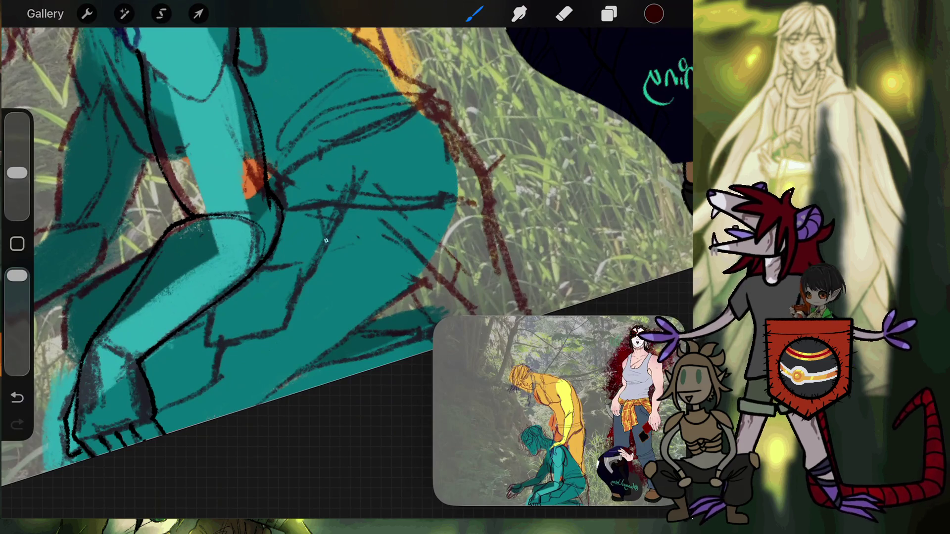
{"action": "left_click", "coordinate": [17, 397]}
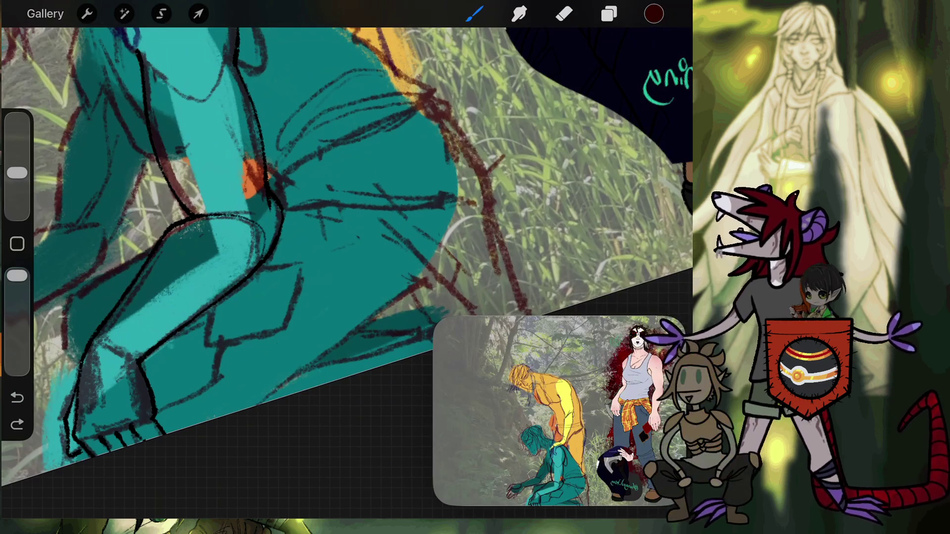
{"action": "left_click", "coordinate": [16, 425]}
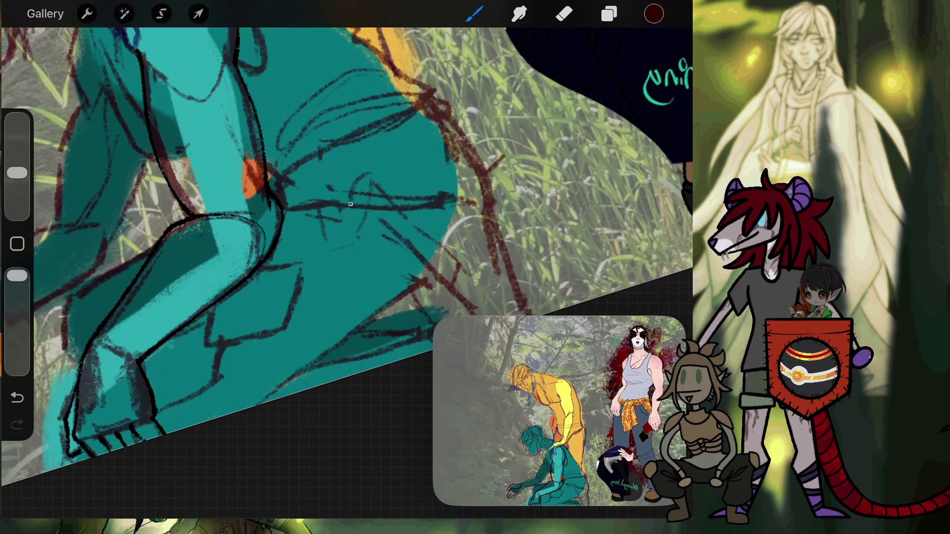
Step: Sketch a small loop on the thigh, reinforcing its right side and top
{"action": "left_click_drag", "start_coordinate": [351, 204], "coordinate": [368, 174]}
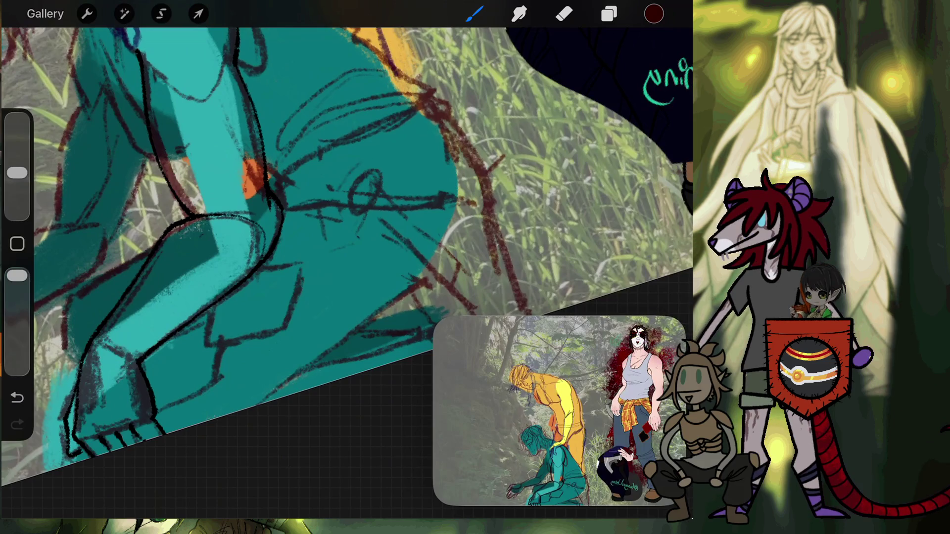
{"action": "left_click_drag", "start_coordinate": [342, 177], "coordinate": [331, 193]}
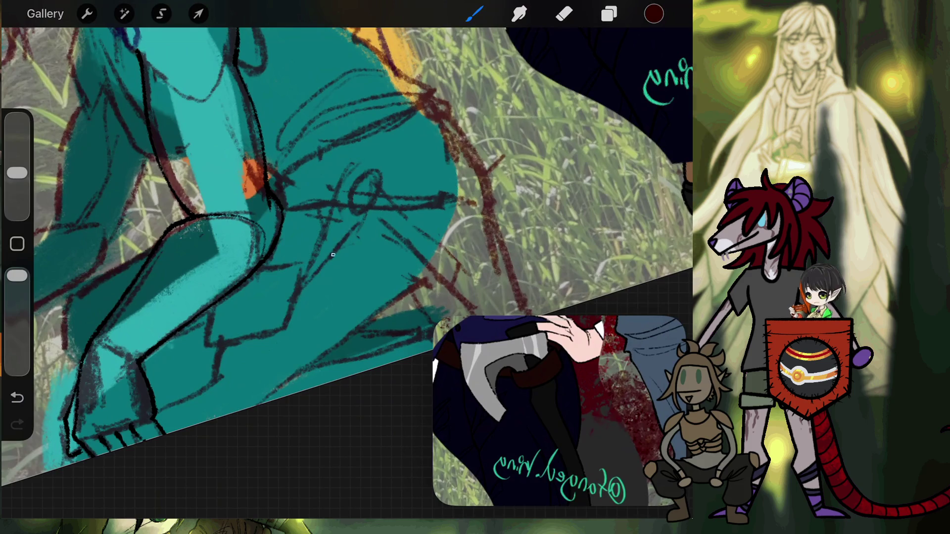
{"action": "left_click_drag", "start_coordinate": [388, 195], "coordinate": [385, 168]}
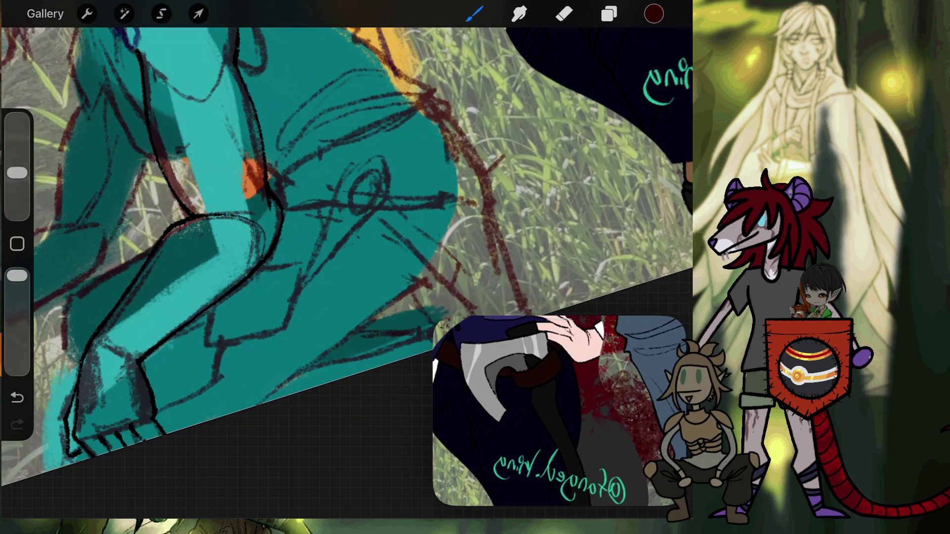
{"action": "left_click_drag", "start_coordinate": [379, 155], "coordinate": [349, 176]}
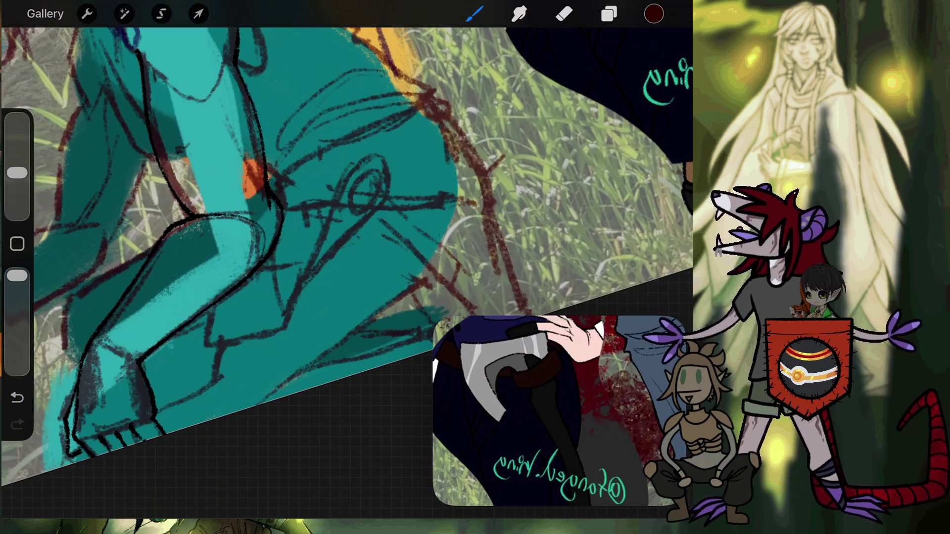
Step: Undo two sketch strokes, draw one short dark stroke by the knee's orange patch, and zoom closer
{"action": "left_click", "coordinate": [17, 397]}
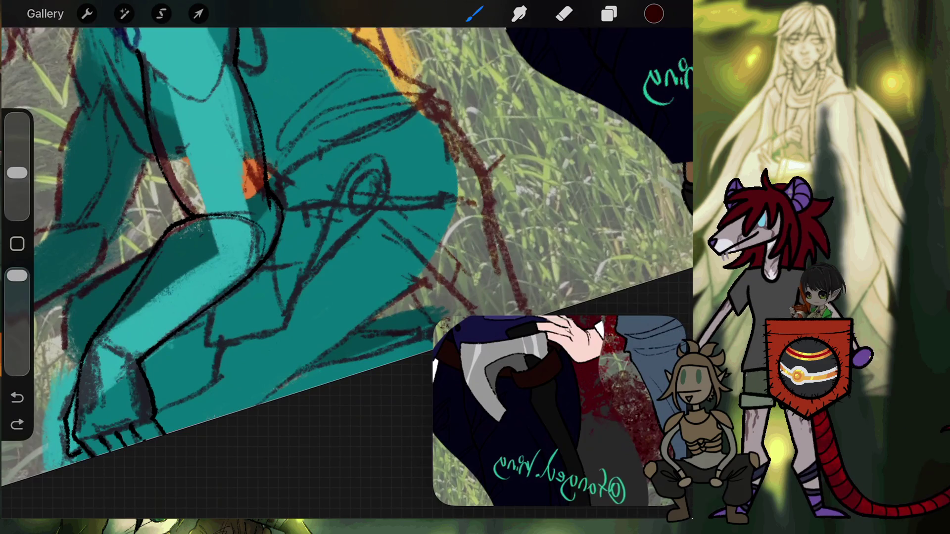
{"action": "left_click", "coordinate": [17, 397]}
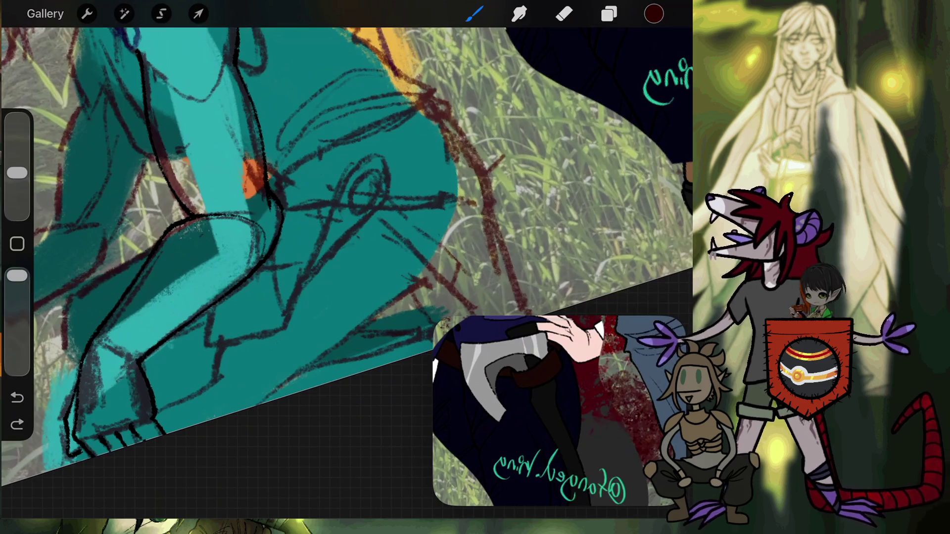
{"action": "left_click_drag", "start_coordinate": [286, 271], "coordinate": [267, 311]}
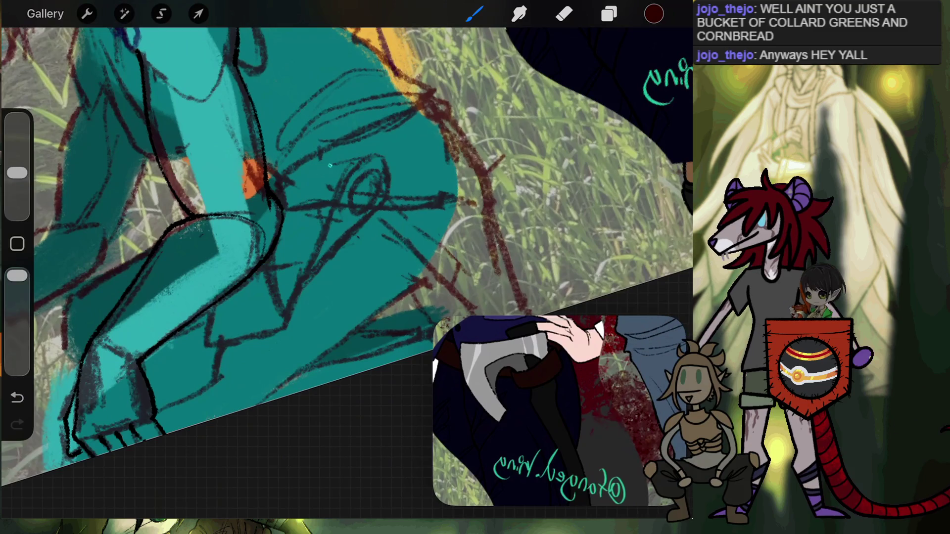
{"action": "scroll", "coordinate": [330, 165], "scroll_direction": "up", "scroll_amount": 3}
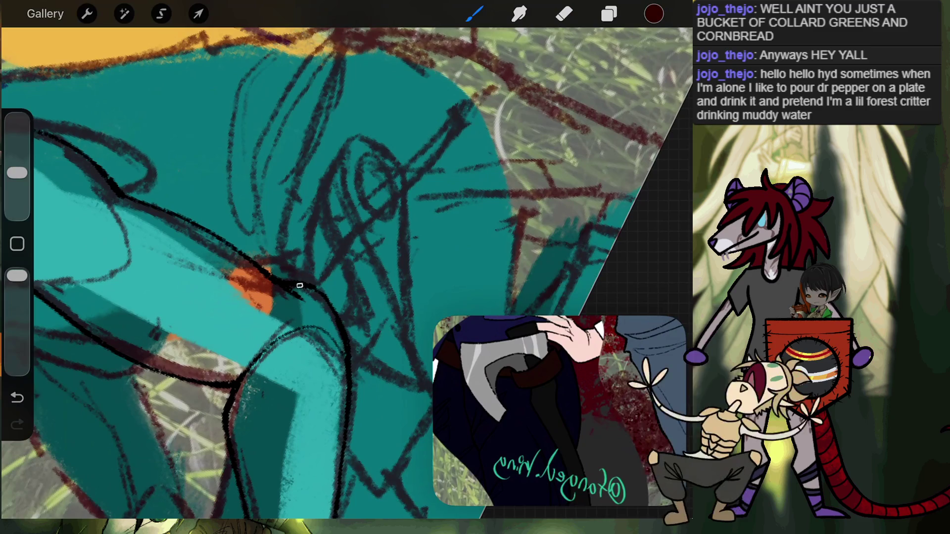
{"action": "mouse_move", "coordinate": [311, 269]}
{"action": "left_mouse_down"}
{"action": "mouse_move", "coordinate": [347, 208]}
{"action": "mouse_move", "coordinate": [354, 151]}
{"action": "left_mouse_up"}
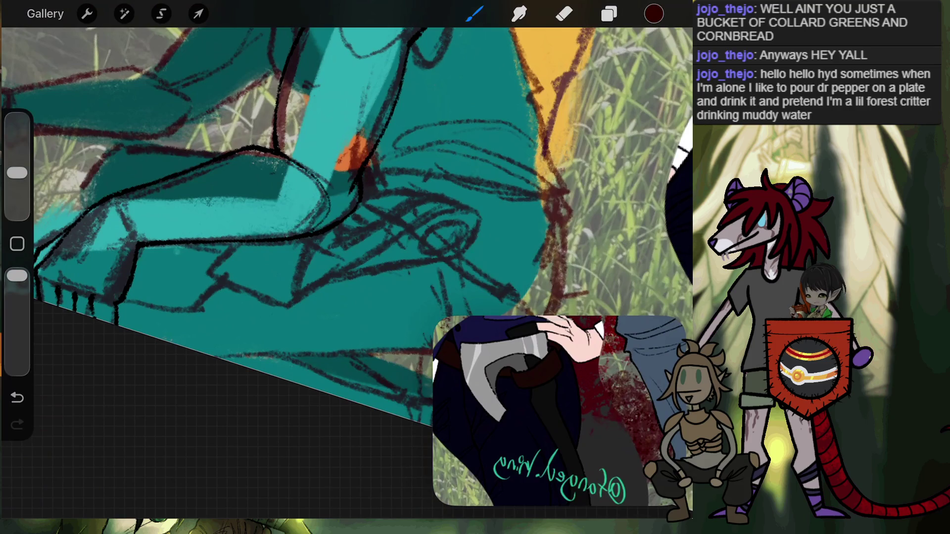
{"action": "scroll", "coordinate": [346, 223], "scroll_direction": "down", "scroll_amount": 5}
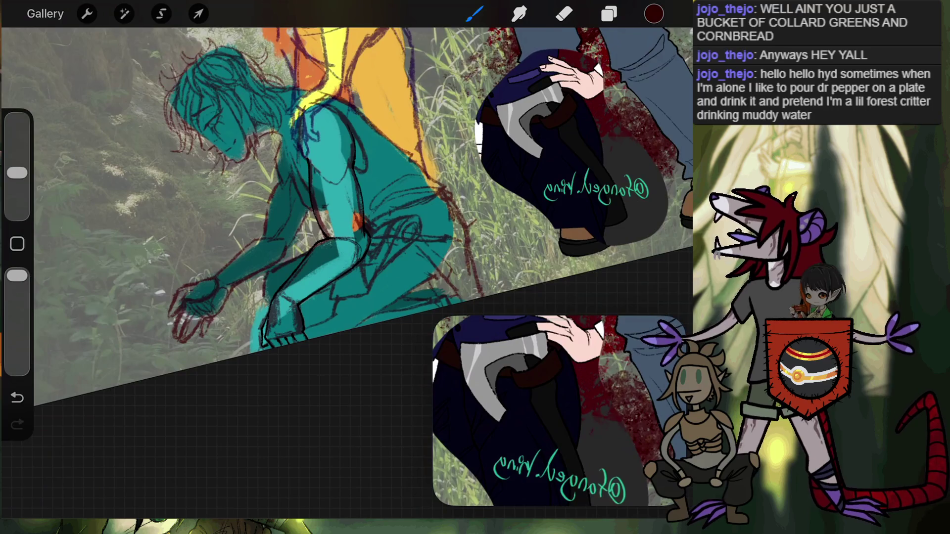
{"action": "scroll", "coordinate": [356, 213], "scroll_direction": "up", "scroll_amount": 5}
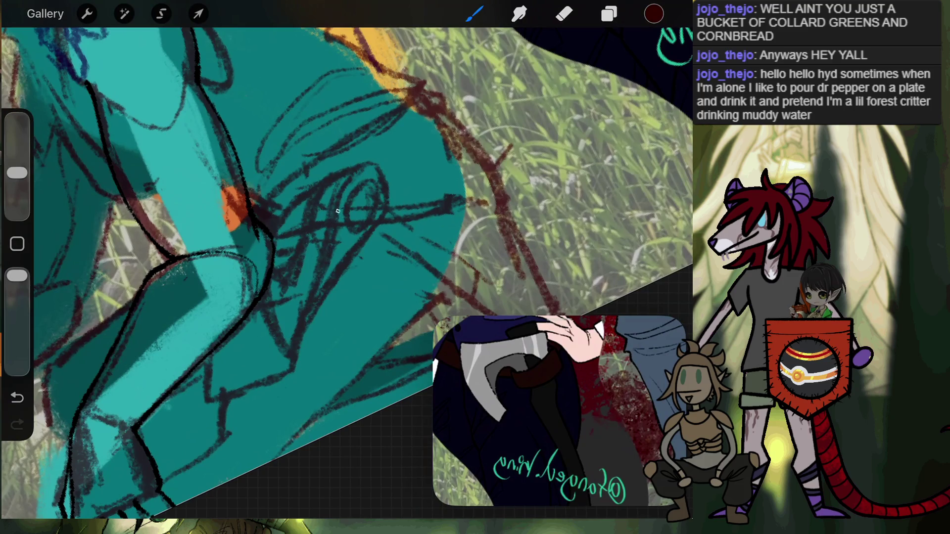
{"action": "key", "text": "e"}
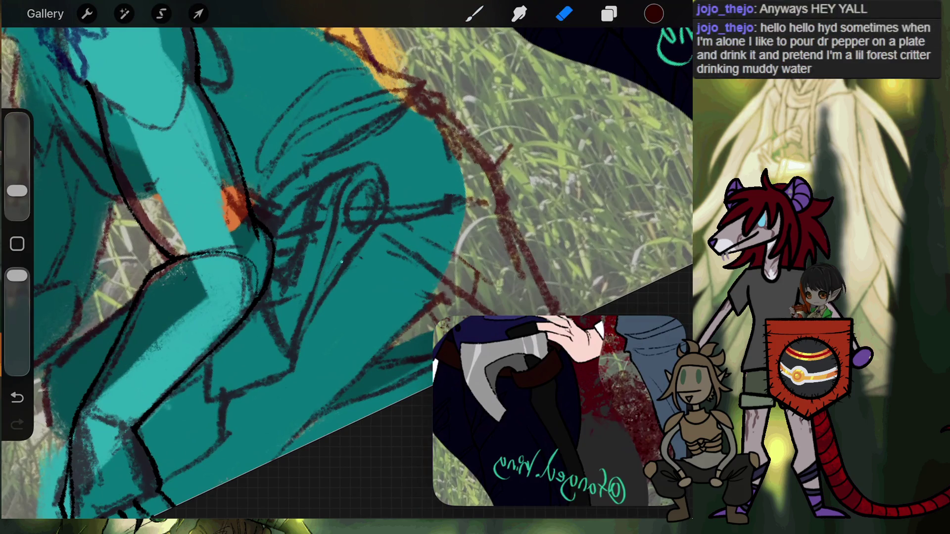
{"action": "key", "text": "b"}
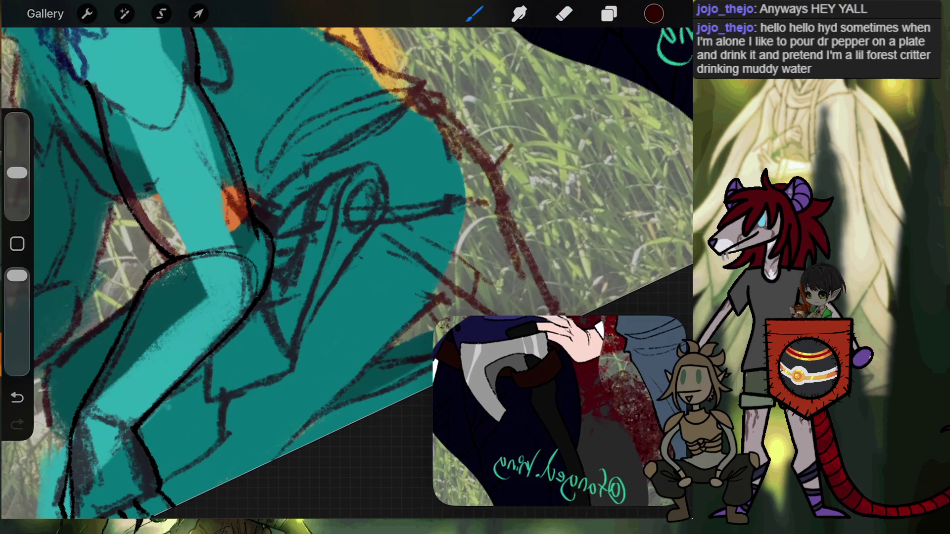
{"action": "left_click", "coordinate": [654, 13]}
Step: Choose black and the Inking > Dry Ink brush, then make Layer 12 active
{"action": "left_click", "coordinate": [454, 295]}
{"action": "left_click", "coordinate": [474, 13]}
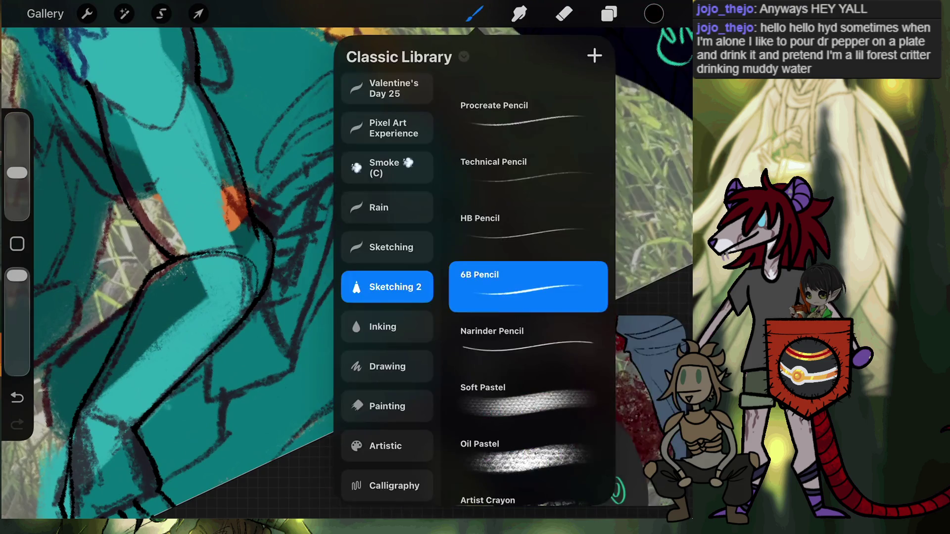
{"action": "scroll", "coordinate": [387, 287], "scroll_direction": "down", "scroll_amount": 1}
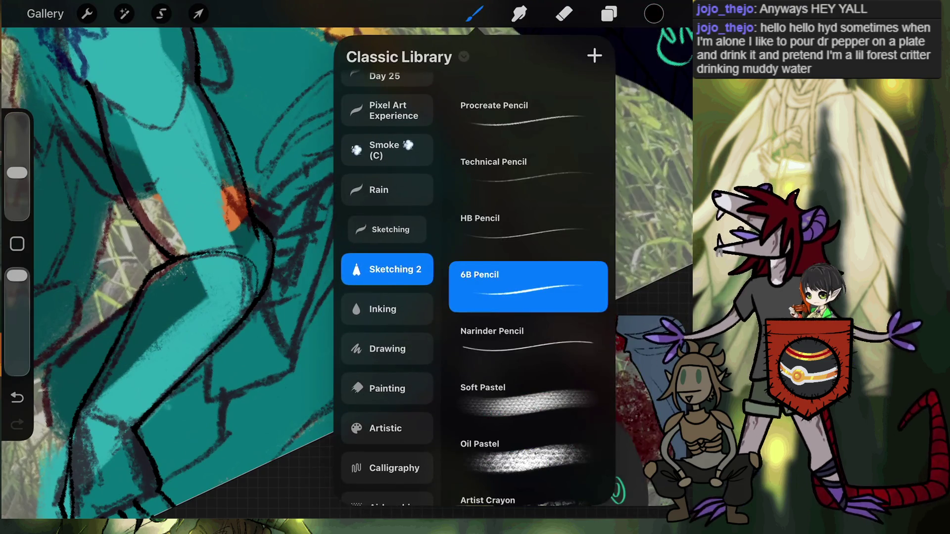
{"action": "left_click", "coordinate": [391, 229]}
{"action": "left_click", "coordinate": [387, 308]}
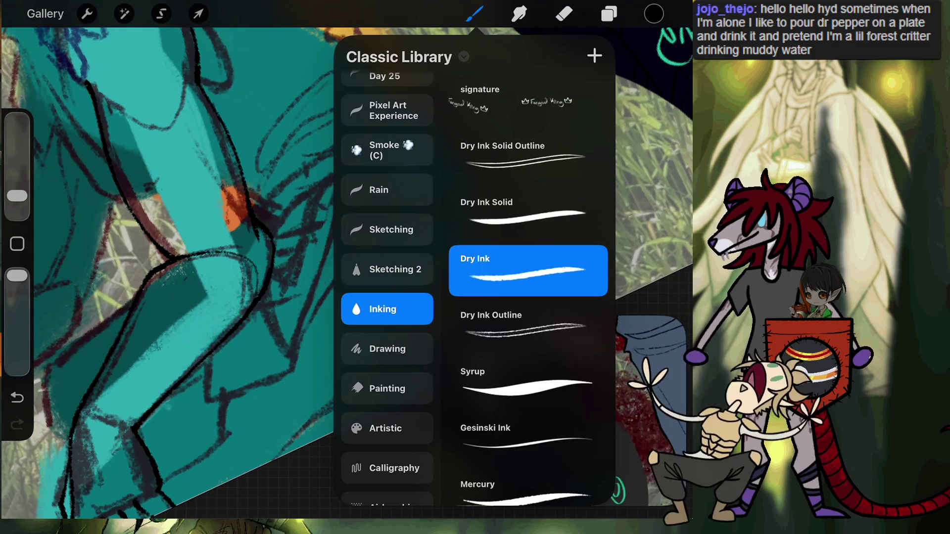
{"action": "left_click", "coordinate": [474, 13]}
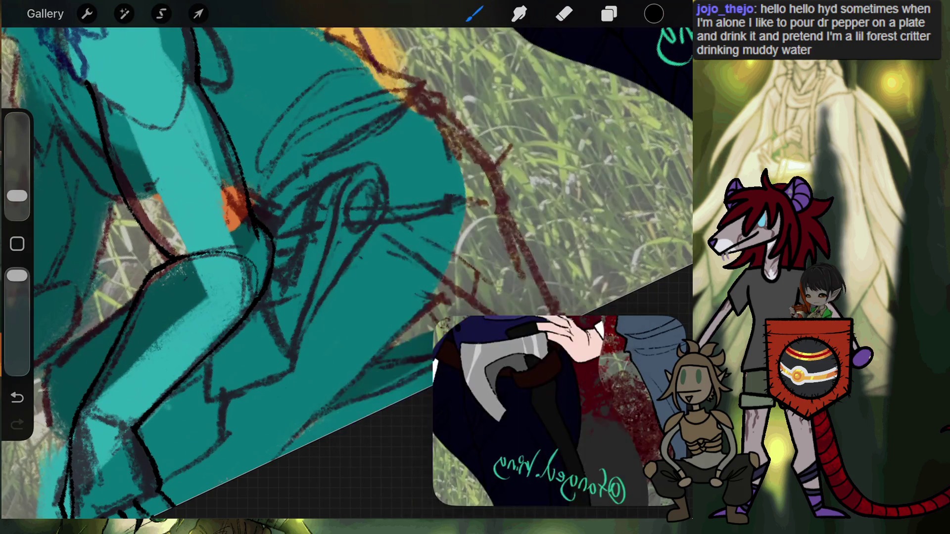
{"action": "left_click", "coordinate": [609, 13]}
{"action": "left_click", "coordinate": [555, 172]}
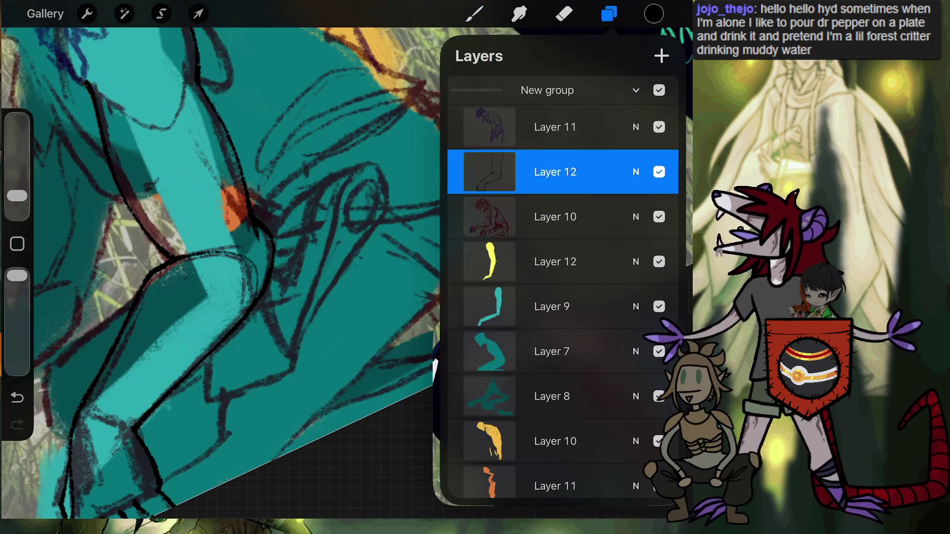
Step: Close the layers list and reframe the view on the teal figure's arm and knee
{"action": "left_click", "coordinate": [608, 13]}
{"action": "scroll", "coordinate": [346, 222], "scroll_direction": "down", "scroll_amount": 3}
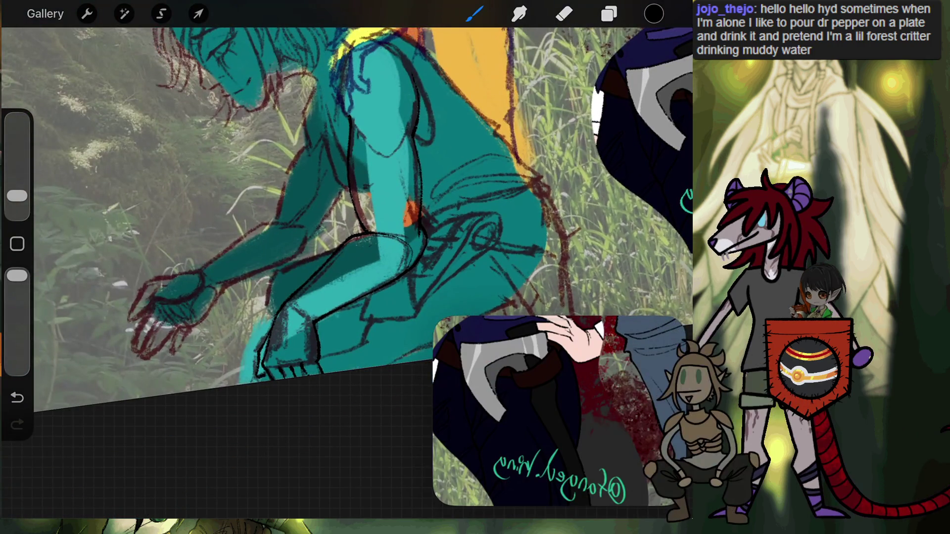
{"action": "scroll", "coordinate": [346, 223], "scroll_direction": "left", "scroll_amount": 3}
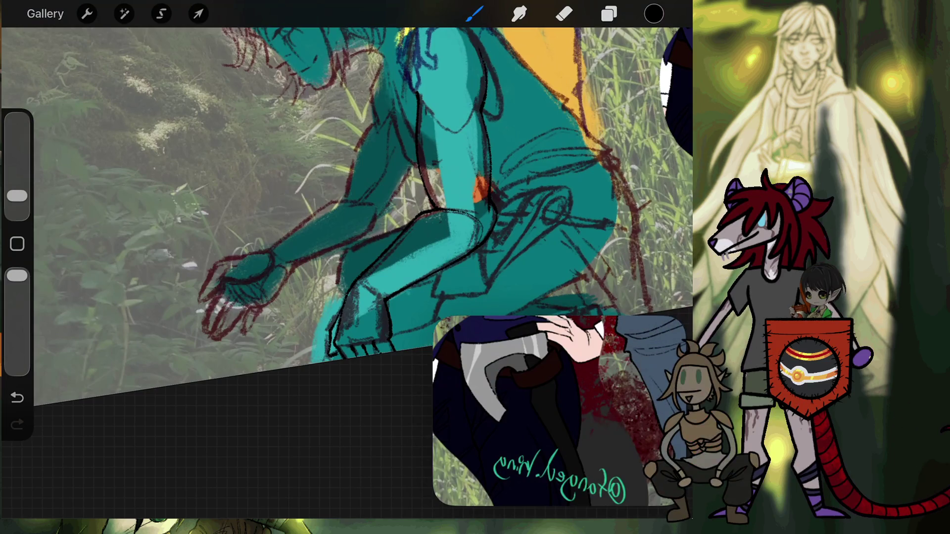
{"action": "scroll", "coordinate": [347, 198], "scroll_direction": "down", "scroll_amount": 3}
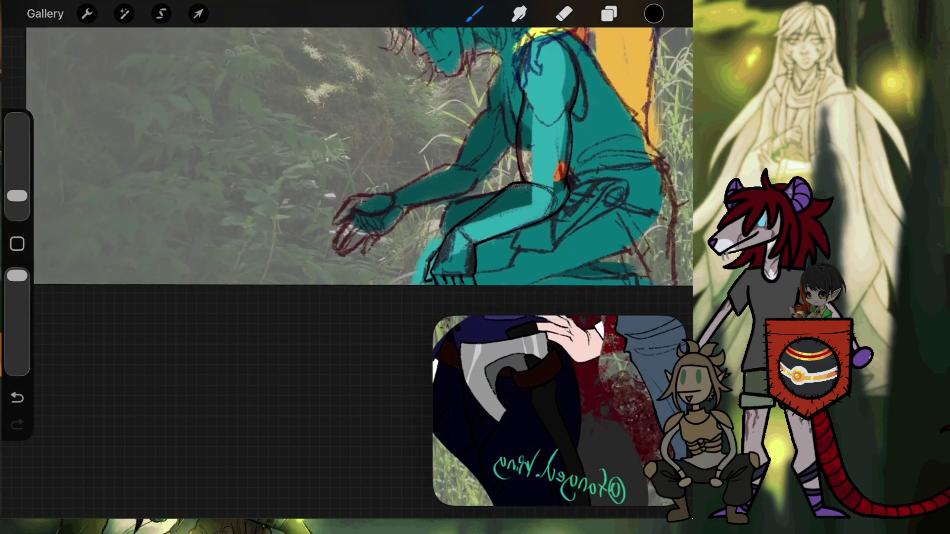
{"action": "scroll", "coordinate": [346, 158], "scroll_direction": "up", "scroll_amount": 1}
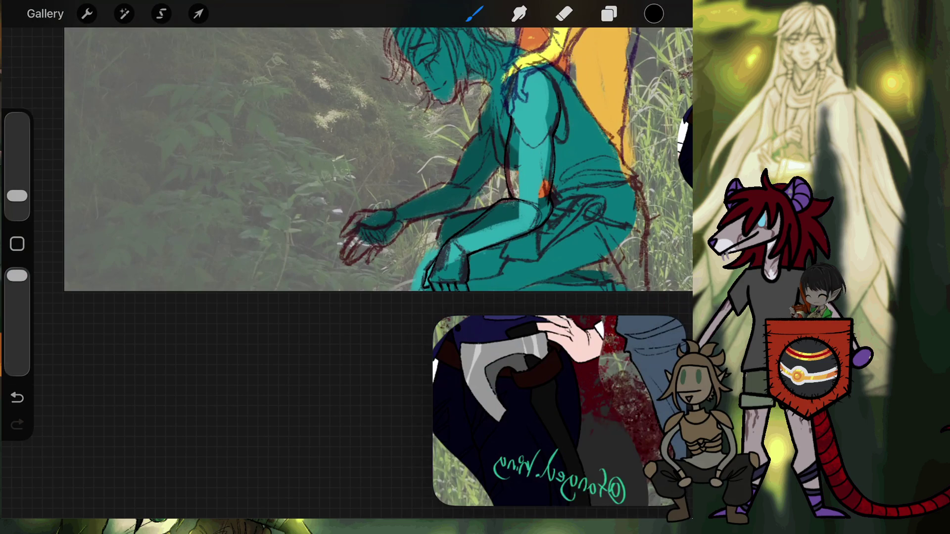
{"action": "scroll", "coordinate": [346, 178], "scroll_direction": "up", "scroll_amount": 3}
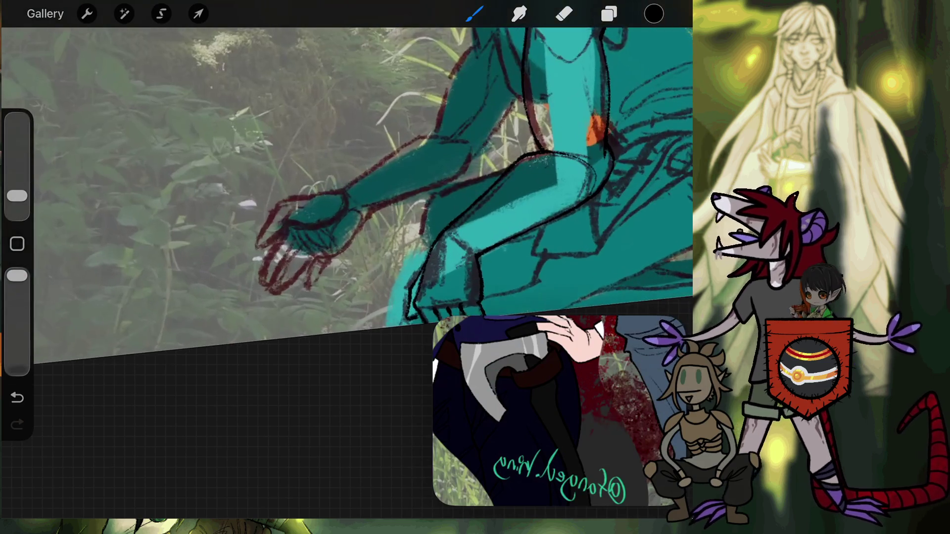
Step: Lasso the sketched hand and forearm on Layer 10 and move them down-left with Transform
{"action": "left_click", "coordinate": [162, 13]}
{"action": "left_click_drag", "start_coordinate": [365, 272], "coordinate": [326, 294]}
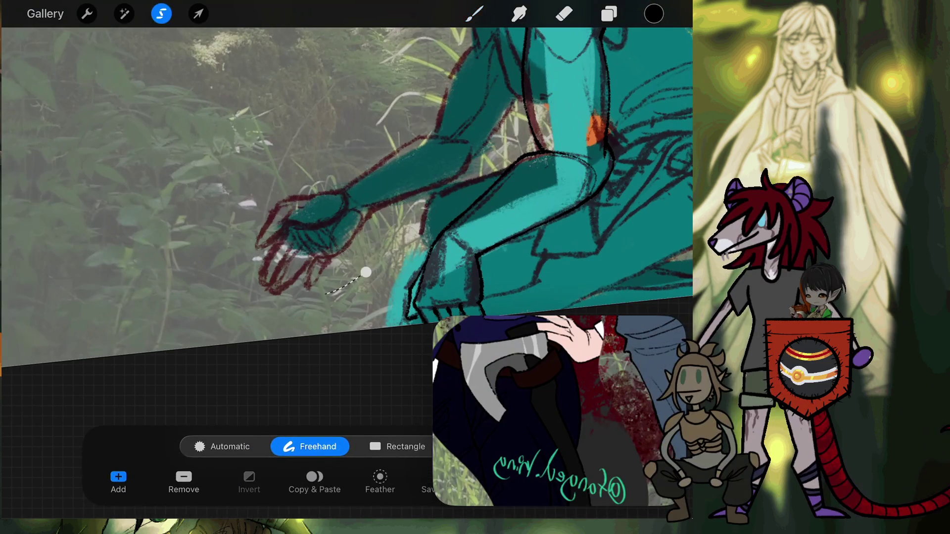
{"action": "mouse_move", "coordinate": [448, 137]}
{"action": "left_mouse_down"}
{"action": "mouse_move", "coordinate": [483, 143]}
{"action": "mouse_move", "coordinate": [448, 183]}
{"action": "left_mouse_up"}
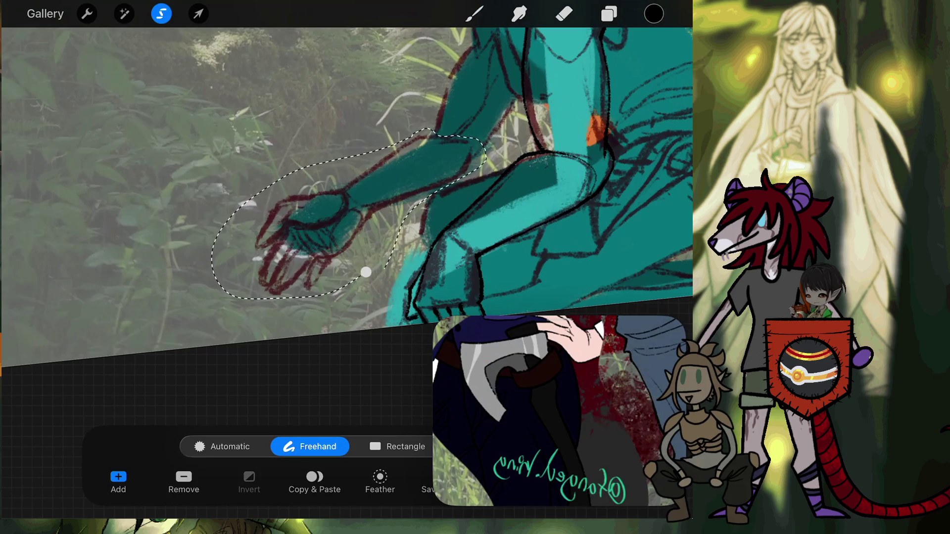
{"action": "left_click", "coordinate": [610, 13]}
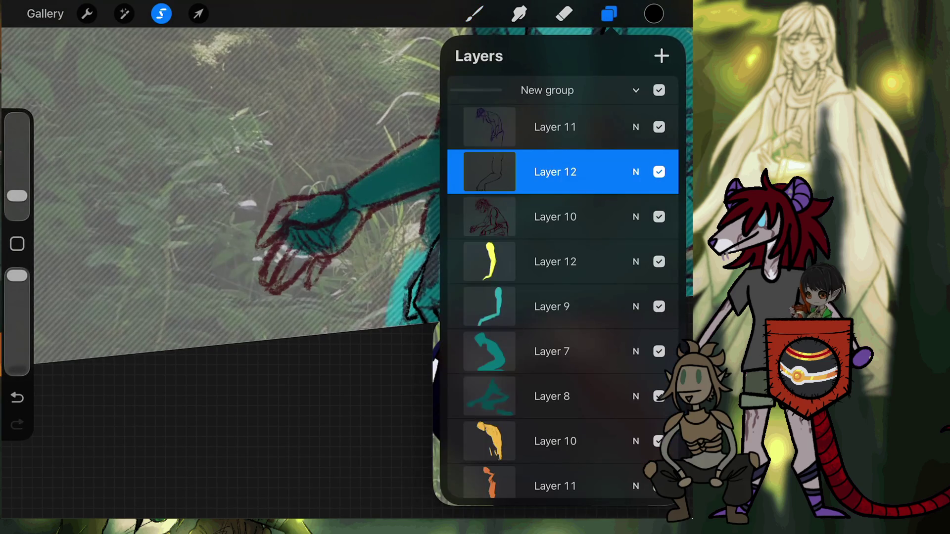
{"action": "left_click", "coordinate": [554, 216]}
{"action": "left_click", "coordinate": [198, 14]}
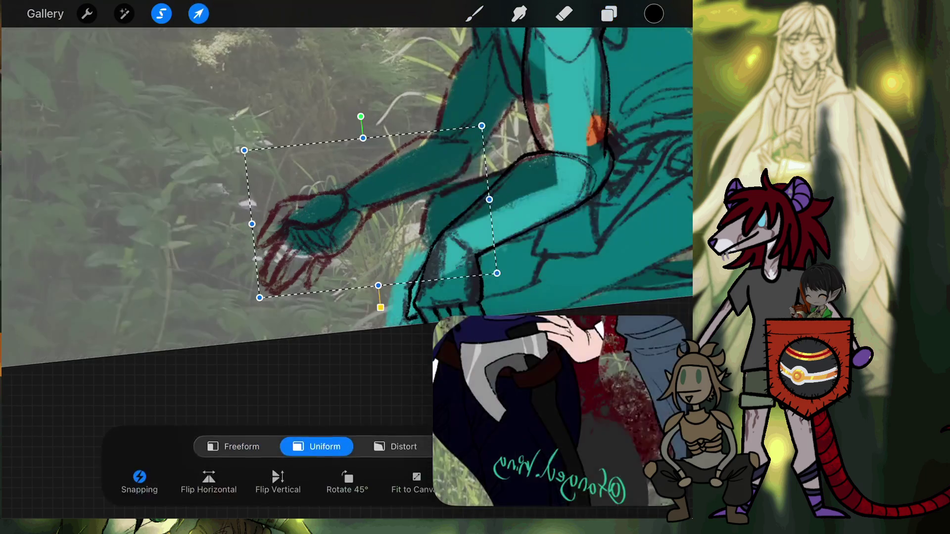
{"action": "mouse_move", "coordinate": [371, 212]}
{"action": "left_mouse_down"}
{"action": "mouse_move", "coordinate": [355, 223]}
{"action": "mouse_move", "coordinate": [390, 221]}
{"action": "left_mouse_up"}
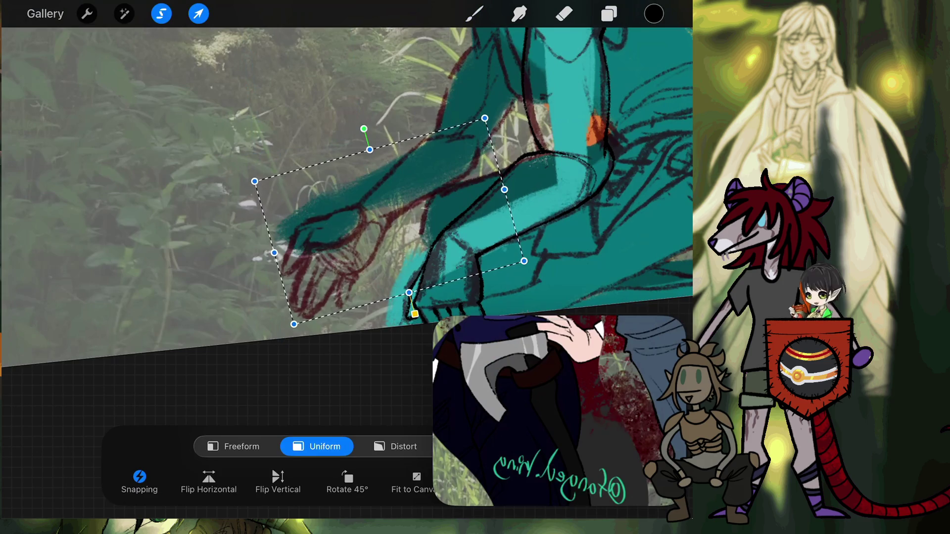
{"action": "left_click", "coordinate": [474, 13]}
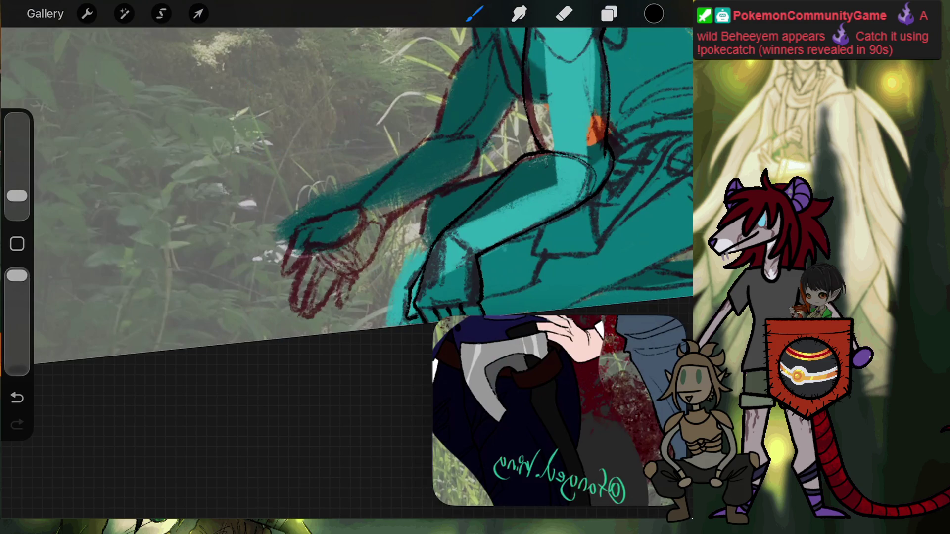
Step: Delete Layer 13 with its dark figure copy
{"action": "scroll", "coordinate": [346, 198], "scroll_direction": "down", "scroll_amount": 3}
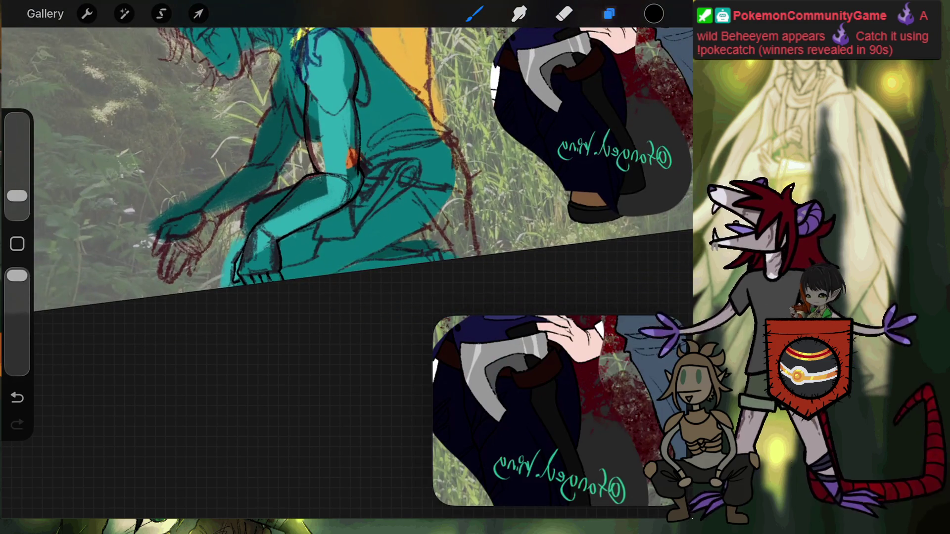
{"action": "left_click", "coordinate": [609, 14]}
{"action": "scroll", "coordinate": [563, 287], "scroll_direction": "down", "scroll_amount": 4}
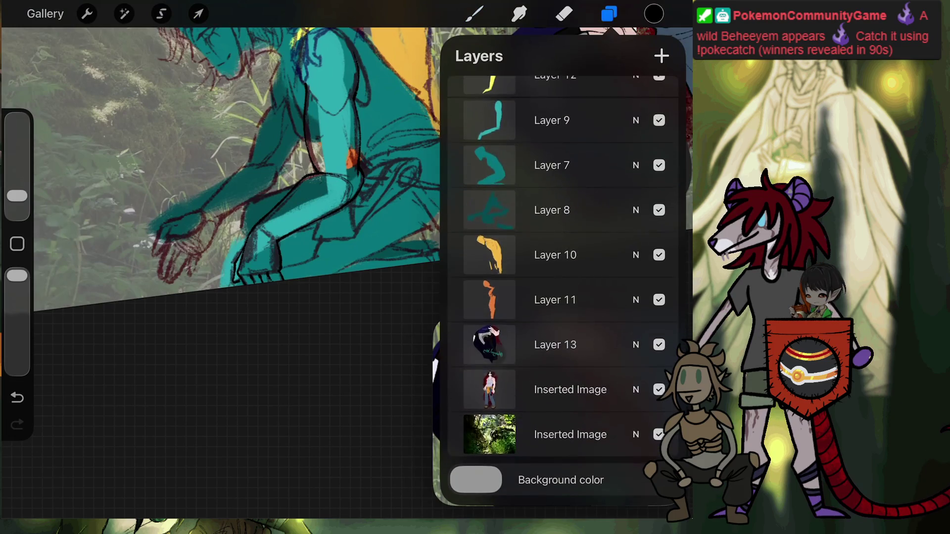
{"action": "left_click_drag", "start_coordinate": [619, 347], "coordinate": [455, 347]}
{"action": "left_click", "coordinate": [649, 347]}
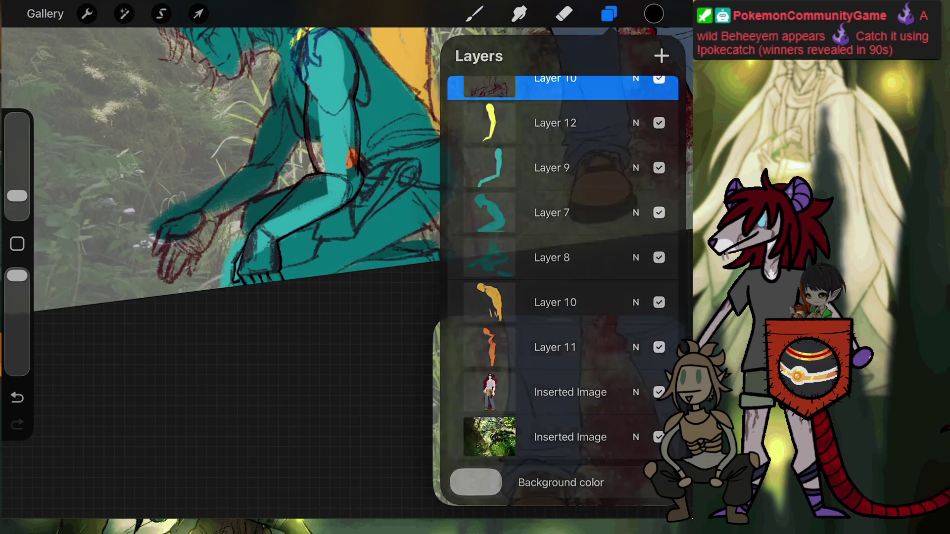
{"action": "left_click", "coordinate": [609, 14]}
Step: Make Layer 12 the active line-art layer for inking
{"action": "scroll", "coordinate": [248, 248], "scroll_direction": "up", "scroll_amount": 3}
{"action": "scroll", "coordinate": [347, 198], "scroll_direction": "up", "scroll_amount": 2}
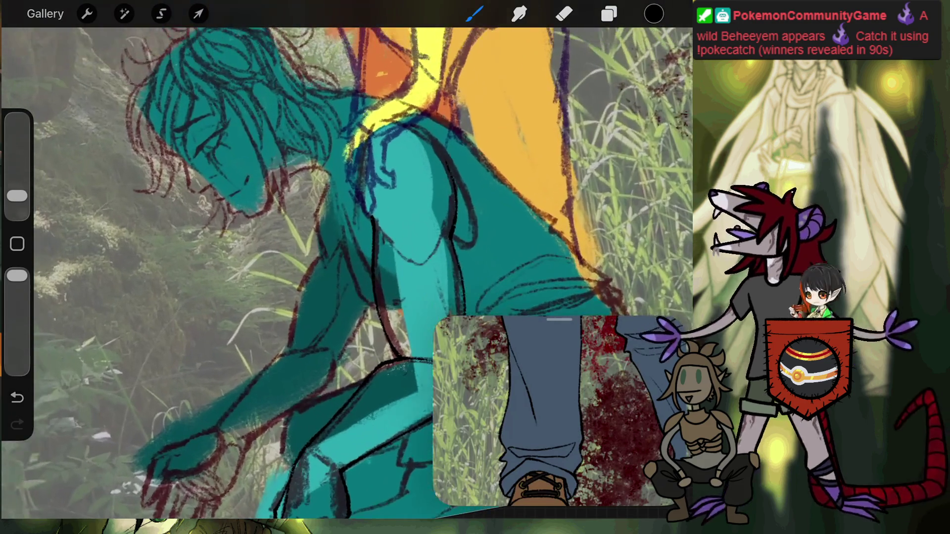
{"action": "scroll", "coordinate": [346, 198], "scroll_direction": "up", "scroll_amount": 2}
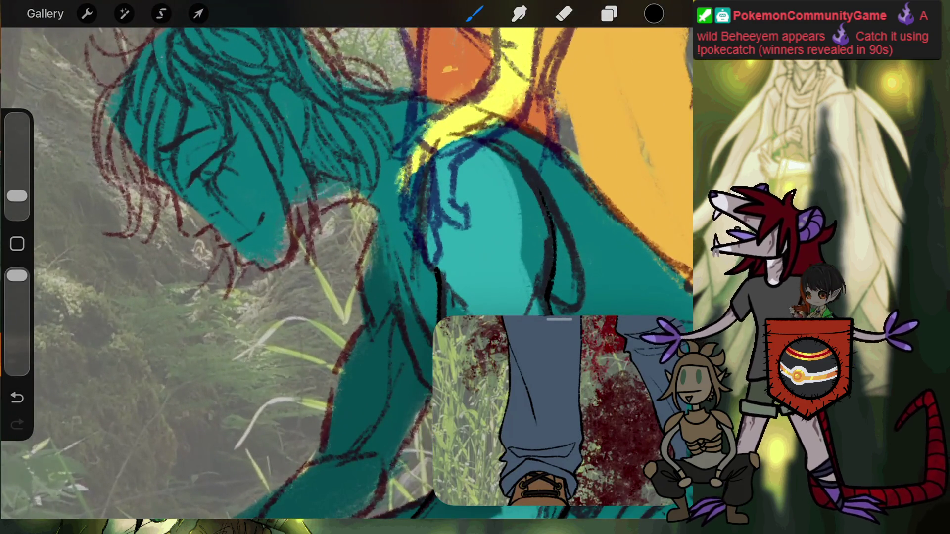
{"action": "left_click", "coordinate": [474, 14]}
{"action": "left_click", "coordinate": [474, 14]}
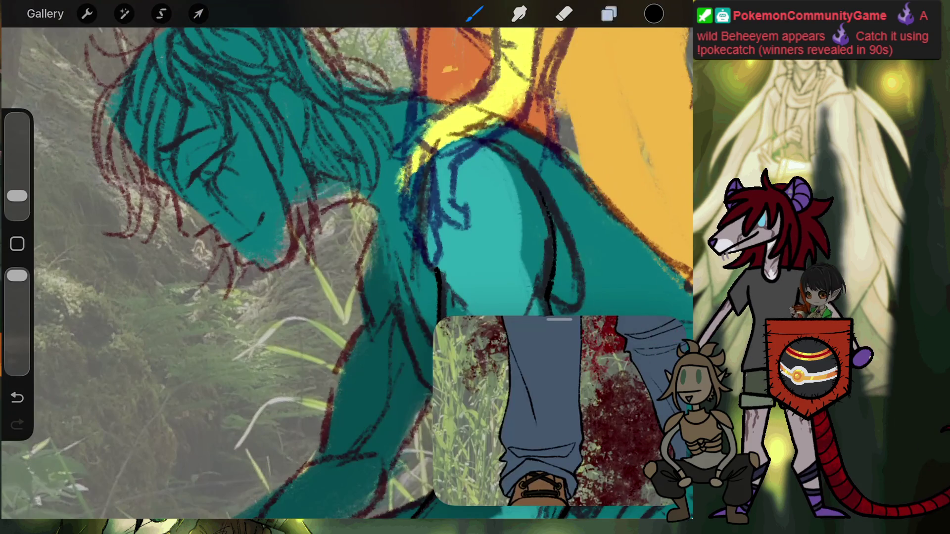
{"action": "left_click", "coordinate": [609, 13]}
{"action": "left_click", "coordinate": [555, 172]}
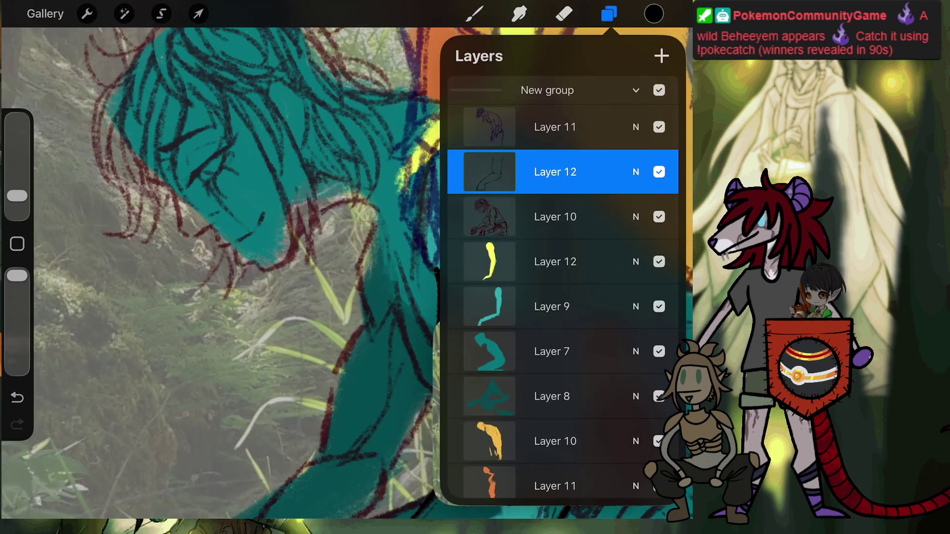
{"action": "left_click", "coordinate": [474, 13]}
{"action": "scroll", "coordinate": [346, 248], "scroll_direction": "up", "scroll_amount": 2}
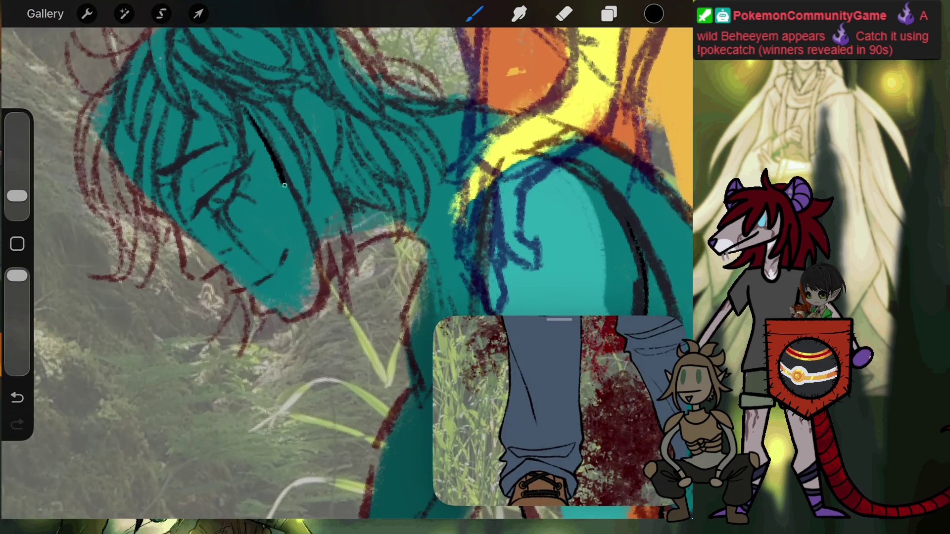
Step: Draw a black line down the side of the face, redoing its lower end
{"action": "key", "text": "ctrl+z"}
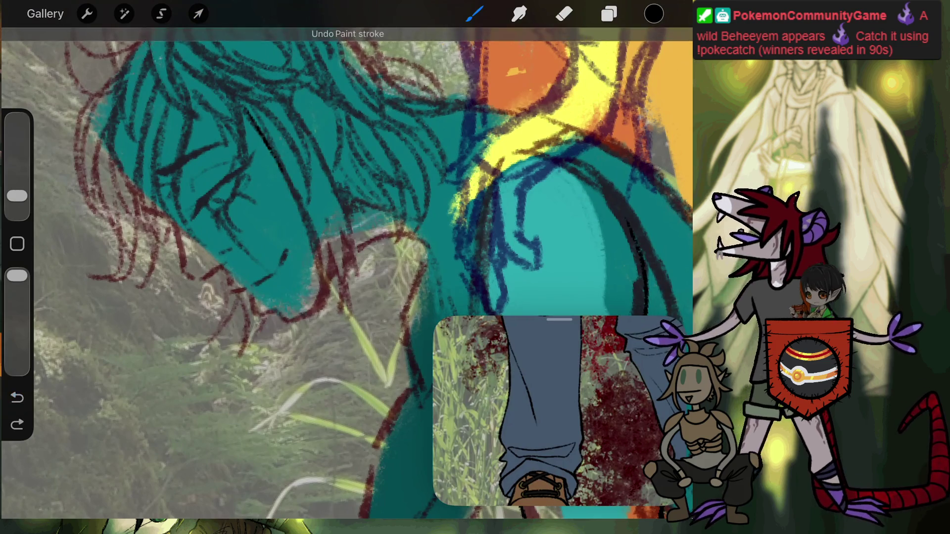
{"action": "left_click_drag", "start_coordinate": [255, 116], "coordinate": [302, 297]}
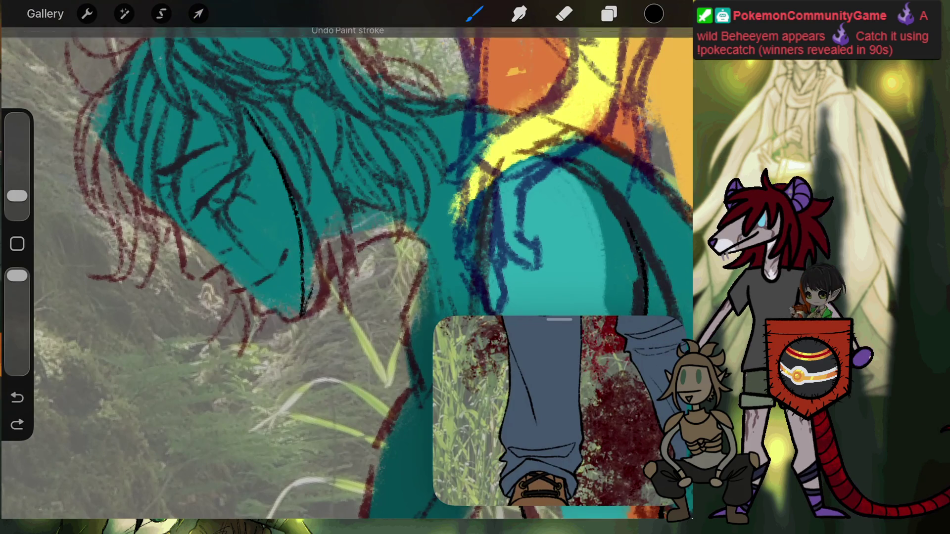
{"action": "key", "text": "ctrl+z"}
{"action": "left_click_drag", "start_coordinate": [312, 283], "coordinate": [304, 305]}
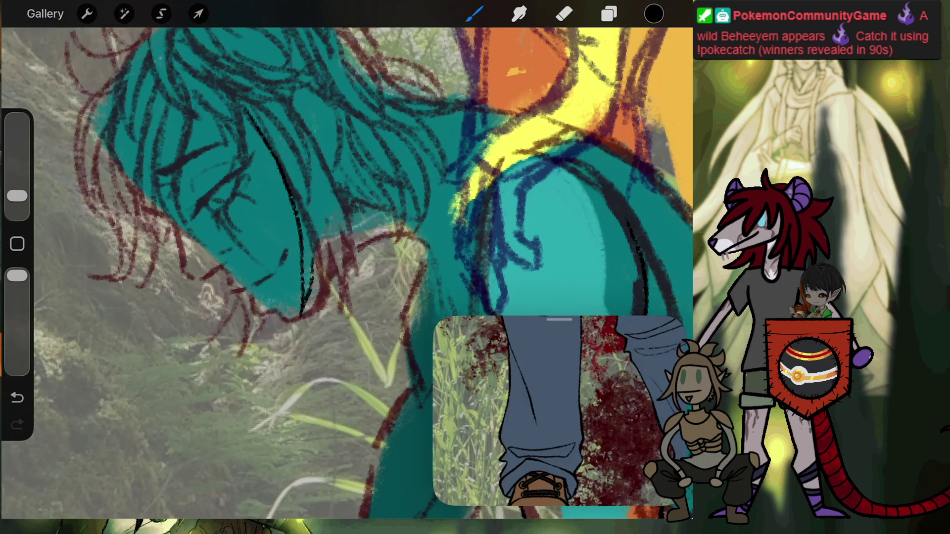
{"action": "left_click_drag", "start_coordinate": [311, 236], "coordinate": [316, 262]}
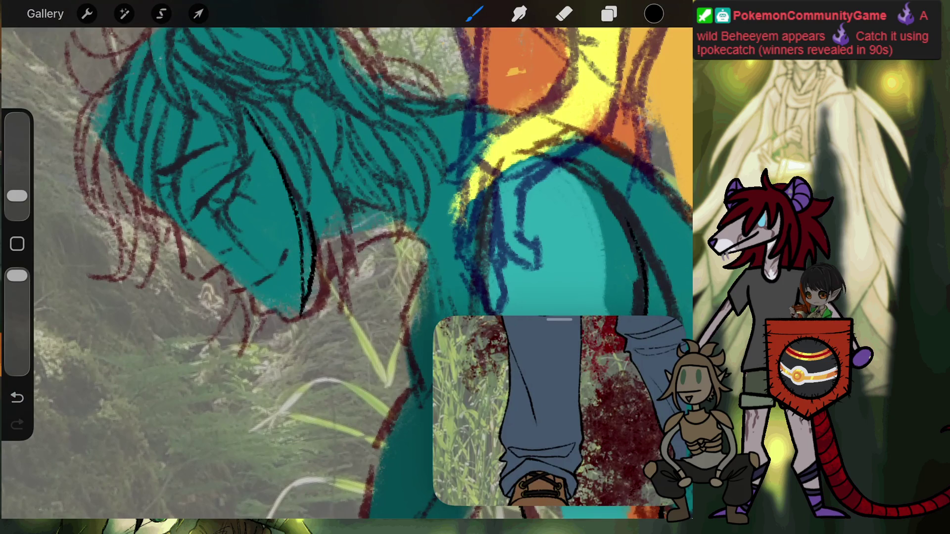
{"action": "left_click_drag", "start_coordinate": [302, 194], "coordinate": [293, 171]}
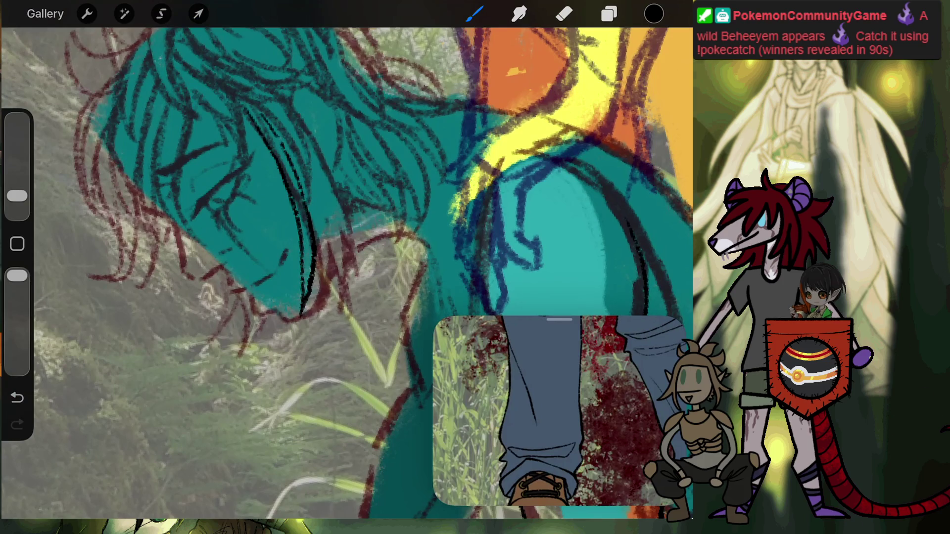
Step: Ink the jaw outline thicker and extend it down toward the chin
{"action": "scroll", "coordinate": [274, 277], "scroll_direction": "up", "scroll_amount": 5}
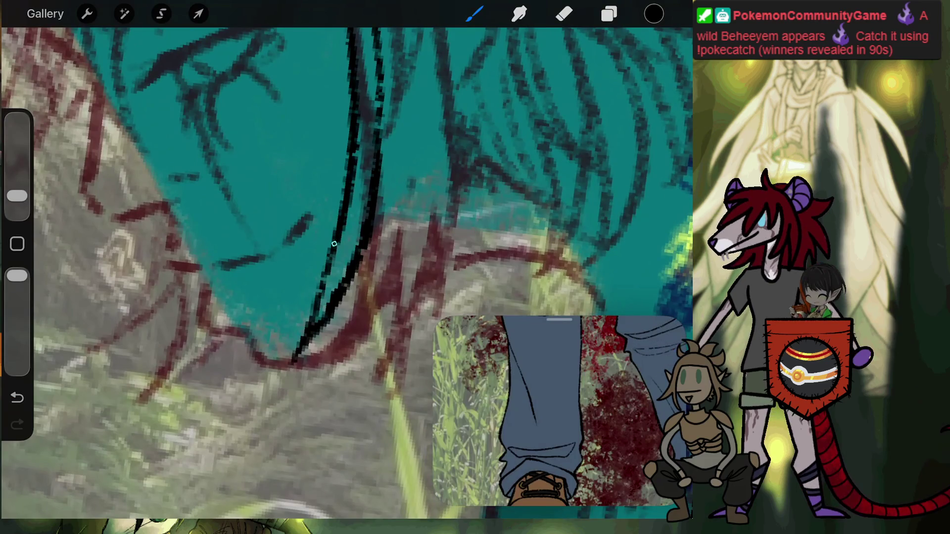
{"action": "left_click_drag", "start_coordinate": [334, 244], "coordinate": [294, 354]}
{"action": "left_click_drag", "start_coordinate": [314, 309], "coordinate": [279, 374]}
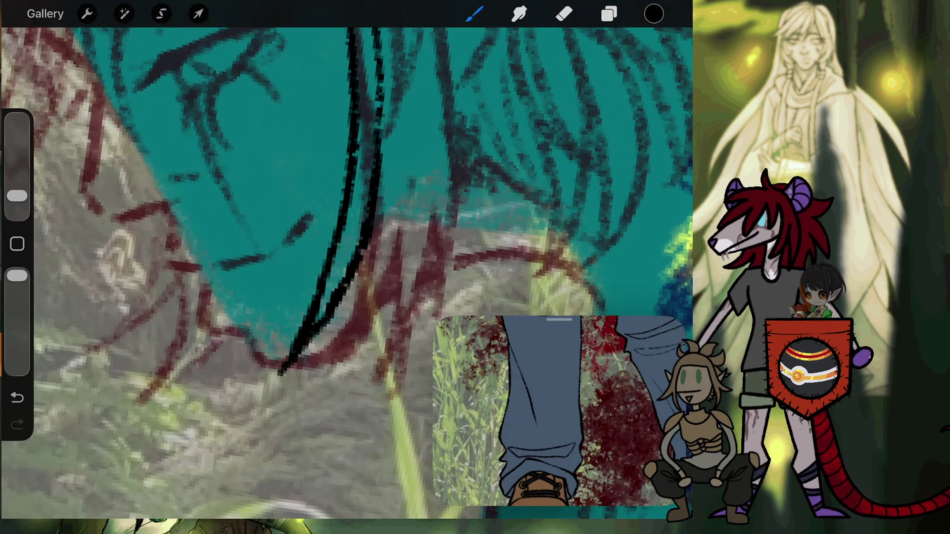
{"action": "left_click", "coordinate": [559, 410]}
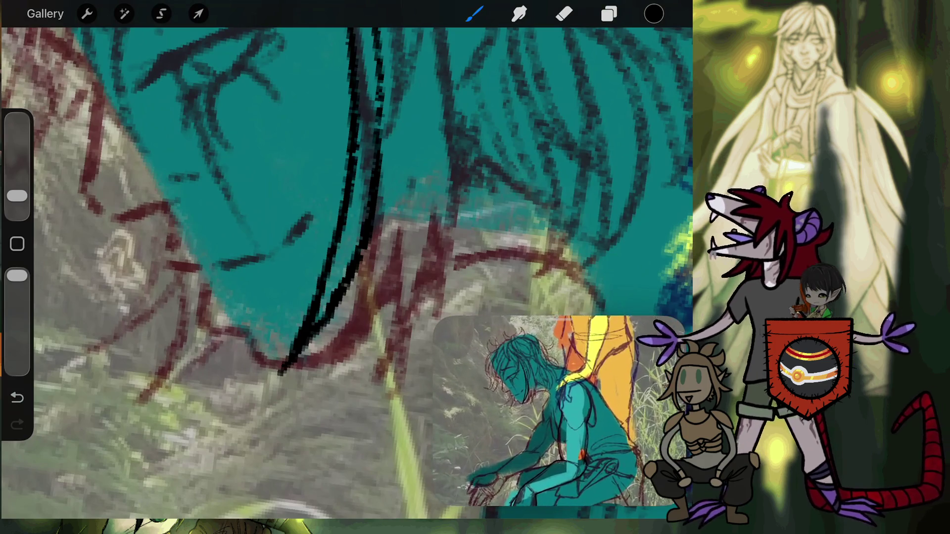
{"action": "scroll", "coordinate": [346, 272], "scroll_direction": "right", "scroll_amount": 3}
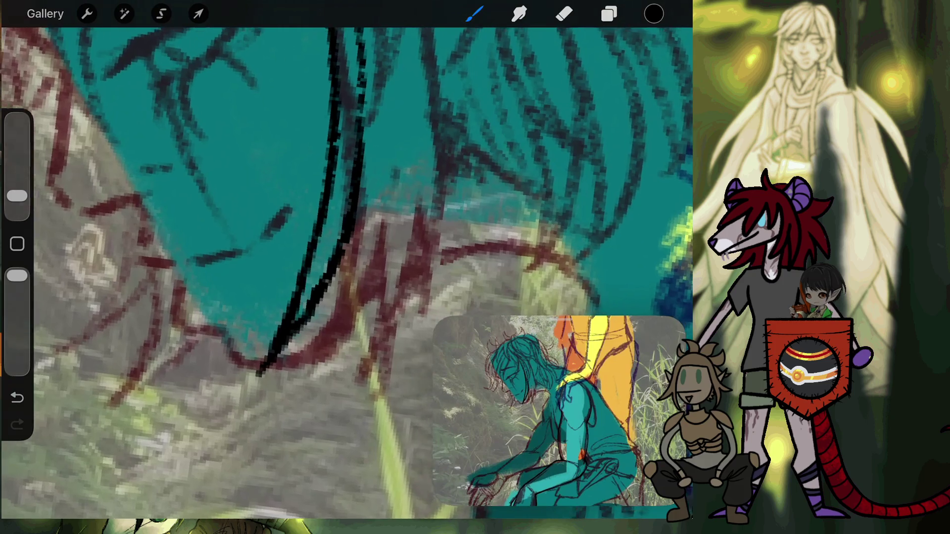
{"action": "scroll", "coordinate": [346, 272], "scroll_direction": "right", "scroll_amount": 3}
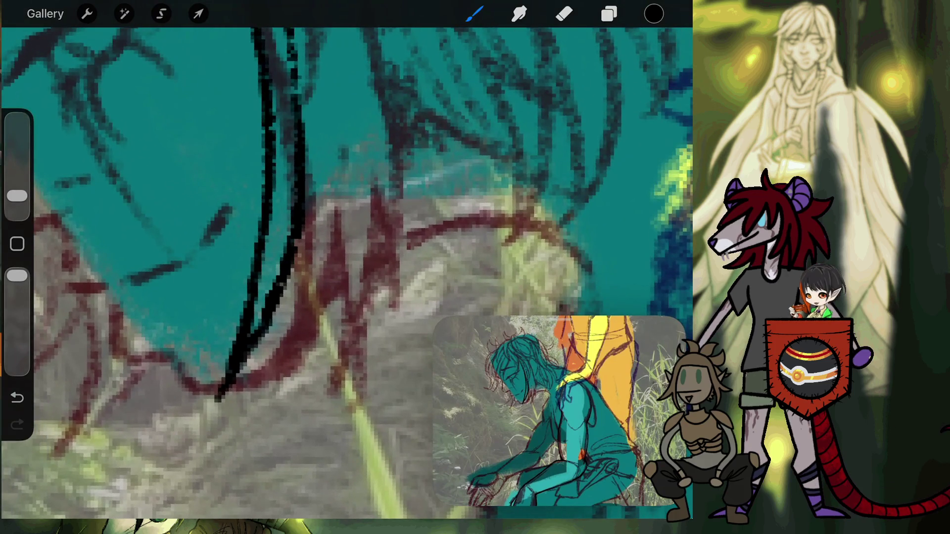
{"action": "mouse_move", "coordinate": [291, 299]}
{"action": "left_mouse_down"}
{"action": "mouse_move", "coordinate": [251, 405]}
{"action": "mouse_move", "coordinate": [222, 441]}
{"action": "left_mouse_up"}
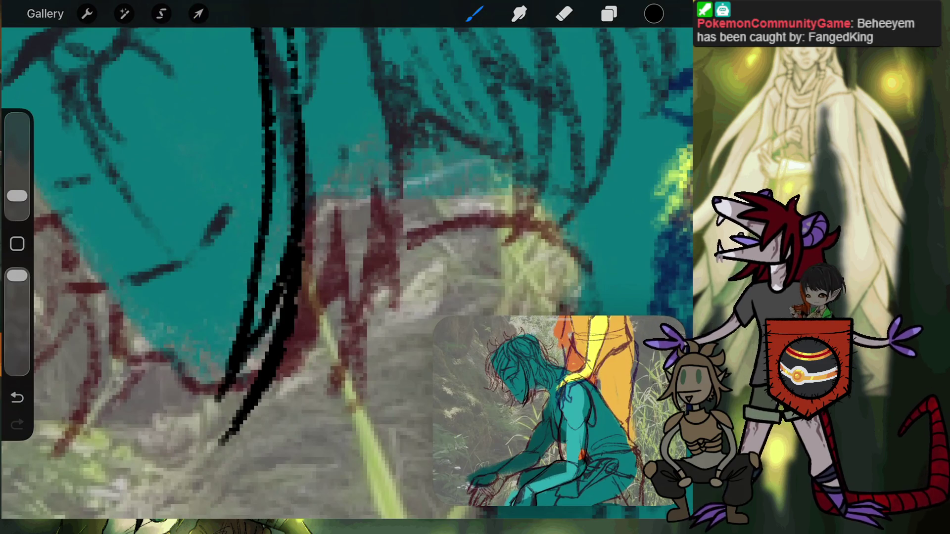
Step: Draw black hair lines beside the jaw, undoing the stray and unwanted strokes
{"action": "mouse_move", "coordinate": [253, 415]}
{"action": "left_mouse_down"}
{"action": "mouse_move", "coordinate": [325, 341]}
{"action": "mouse_move", "coordinate": [365, 207]}
{"action": "left_mouse_up"}
{"action": "scroll", "coordinate": [346, 272], "scroll_direction": "up", "scroll_amount": 5}
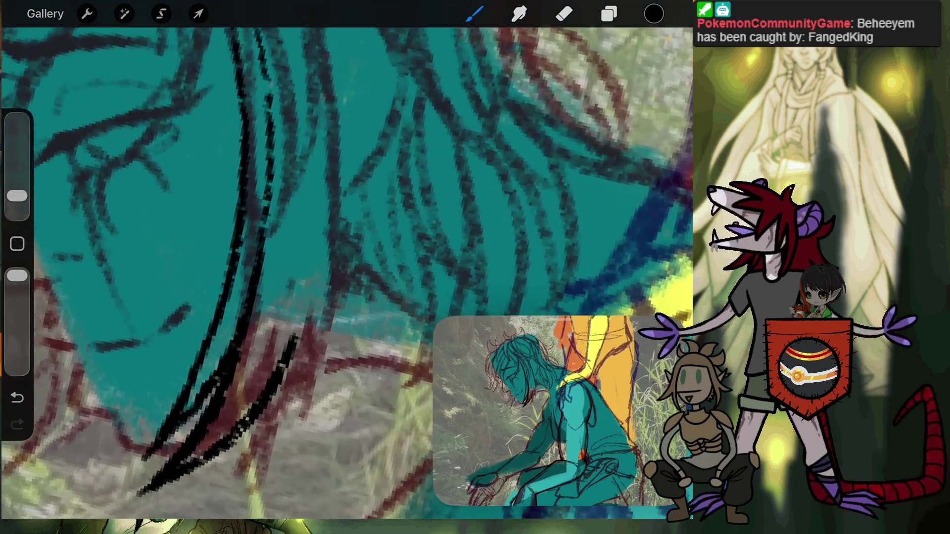
{"action": "scroll", "coordinate": [346, 272], "scroll_direction": "up", "scroll_amount": 1}
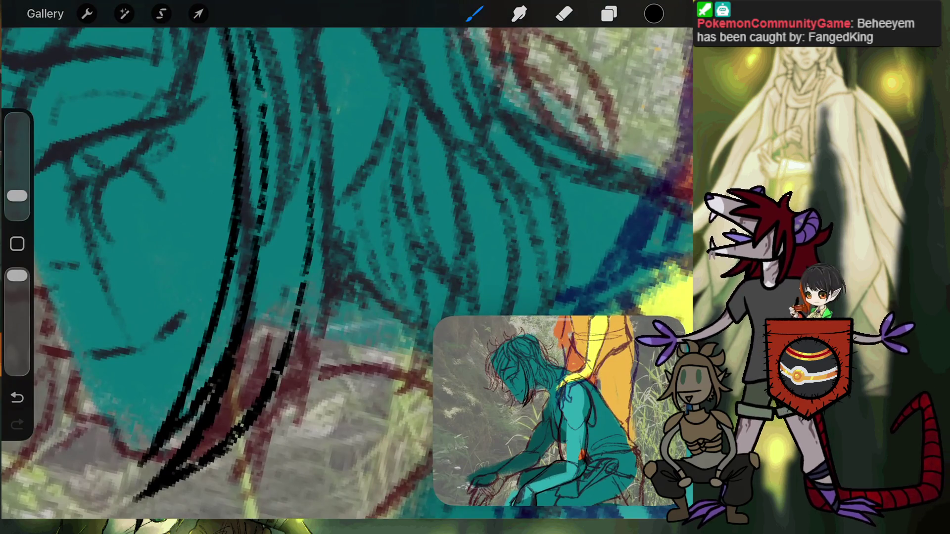
{"action": "key", "text": "ctrl+z"}
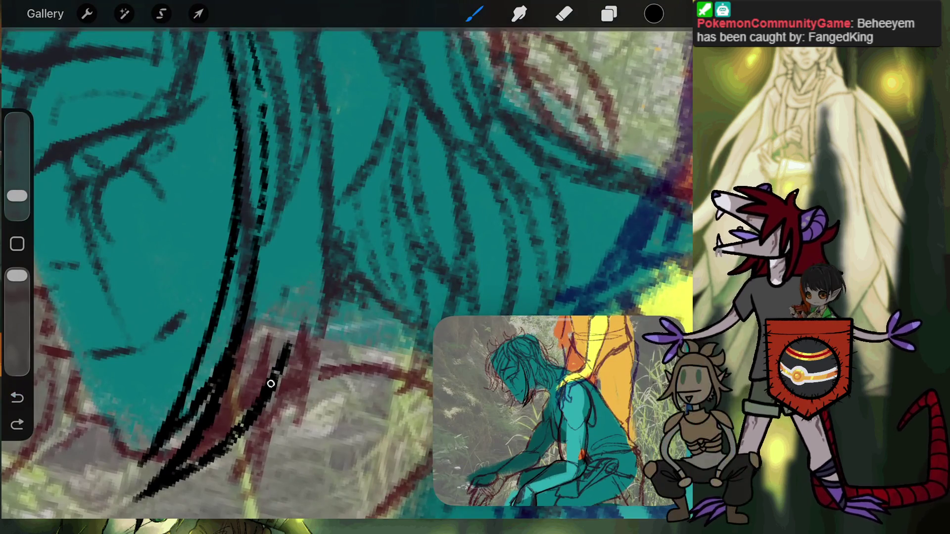
{"action": "left_click_drag", "start_coordinate": [292, 328], "coordinate": [300, 220]}
{"action": "scroll", "coordinate": [346, 272], "scroll_direction": "down", "scroll_amount": 3}
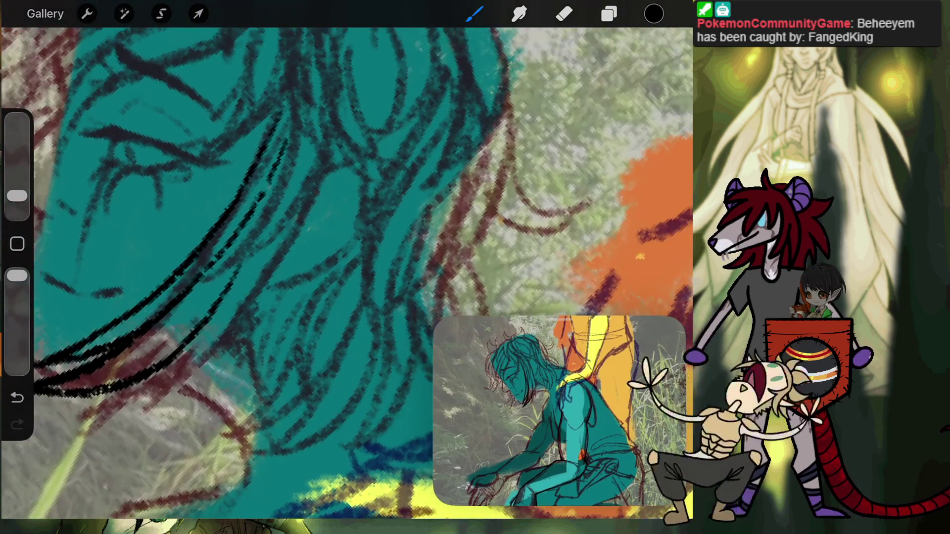
{"action": "key", "text": "ctrl+z"}
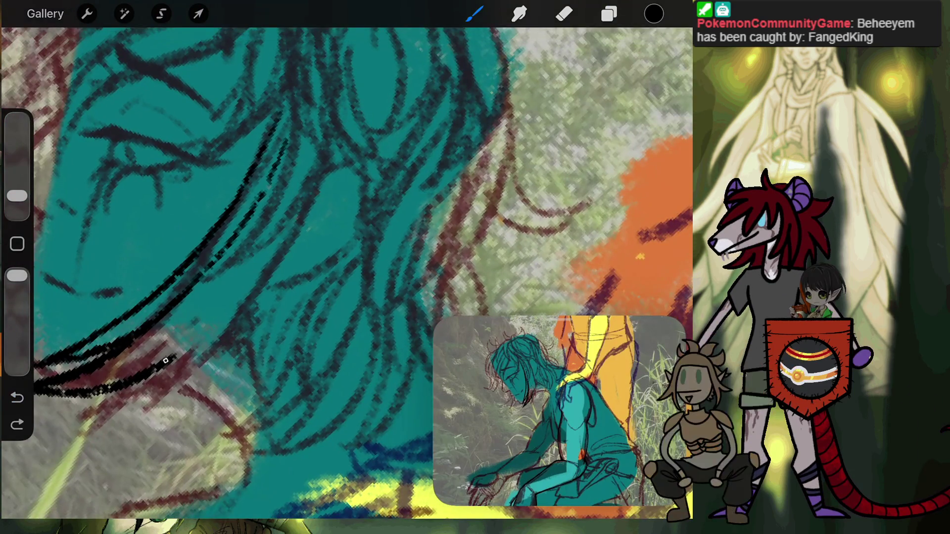
Step: Extend the black hair line up and to the right, then zoom out to reframe
{"action": "left_click_drag", "start_coordinate": [221, 301], "coordinate": [252, 251]}
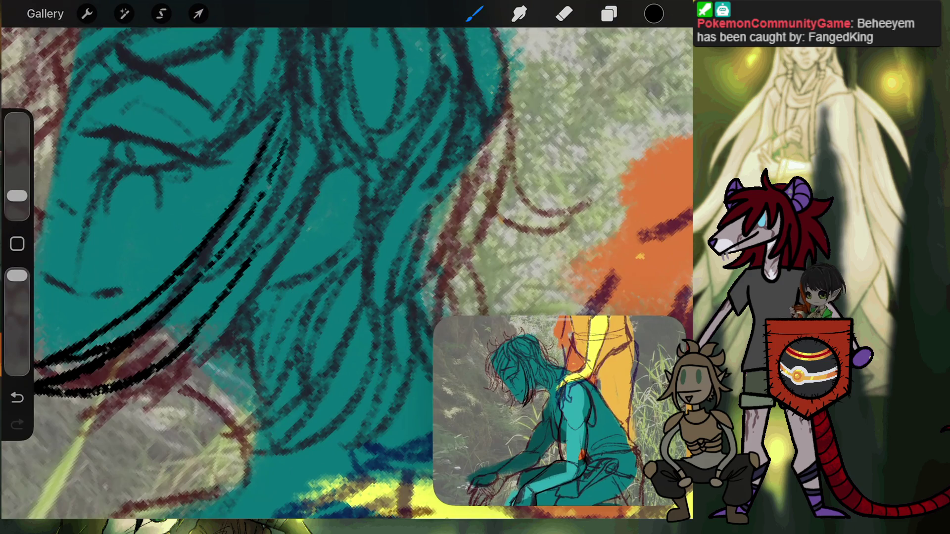
{"action": "scroll", "coordinate": [346, 272], "scroll_direction": "down", "scroll_amount": 2}
{"action": "scroll", "coordinate": [346, 272], "scroll_direction": "down", "scroll_amount": 2}
{"action": "scroll", "coordinate": [346, 272], "scroll_direction": "down", "scroll_amount": 2}
{"action": "scroll", "coordinate": [346, 273], "scroll_direction": "down", "scroll_amount": 2}
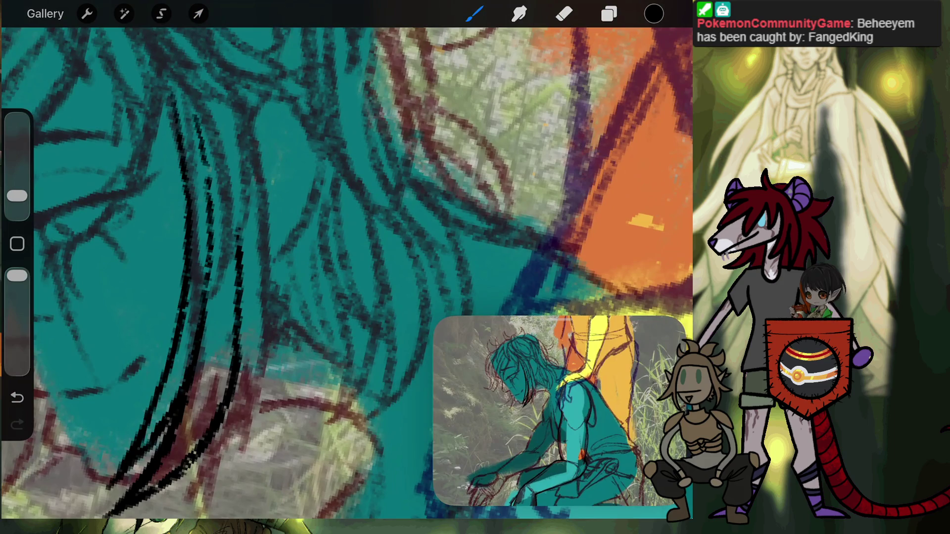
{"action": "scroll", "coordinate": [347, 272], "scroll_direction": "down", "scroll_amount": 3}
{"action": "scroll", "coordinate": [346, 272], "scroll_direction": "down", "scroll_amount": 1}
{"action": "scroll", "coordinate": [346, 272], "scroll_direction": "down", "scroll_amount": 2}
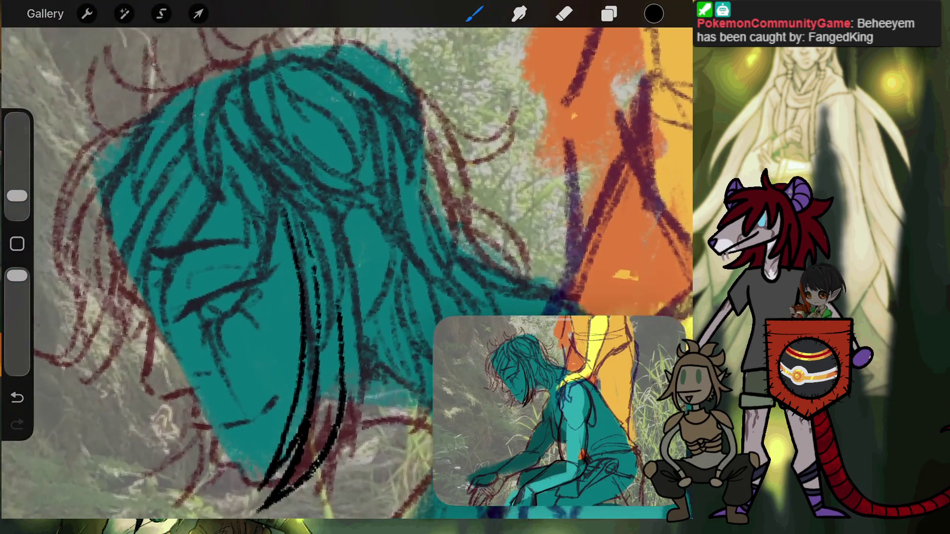
{"action": "scroll", "coordinate": [347, 273], "scroll_direction": "up", "scroll_amount": 2}
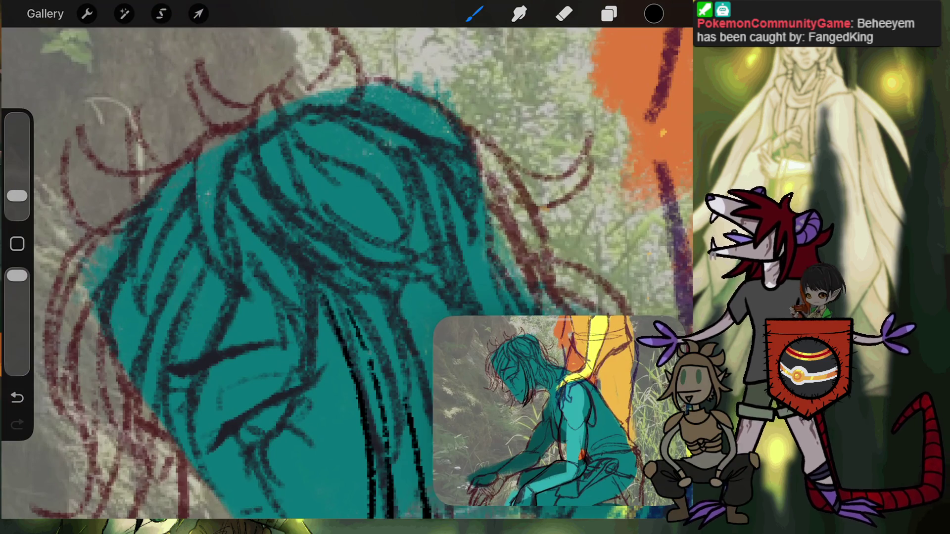
Step: Ink several black hair strands across the crown, redoing one, then return to the gallery
{"action": "left_click_drag", "start_coordinate": [266, 91], "coordinate": [255, 183]}
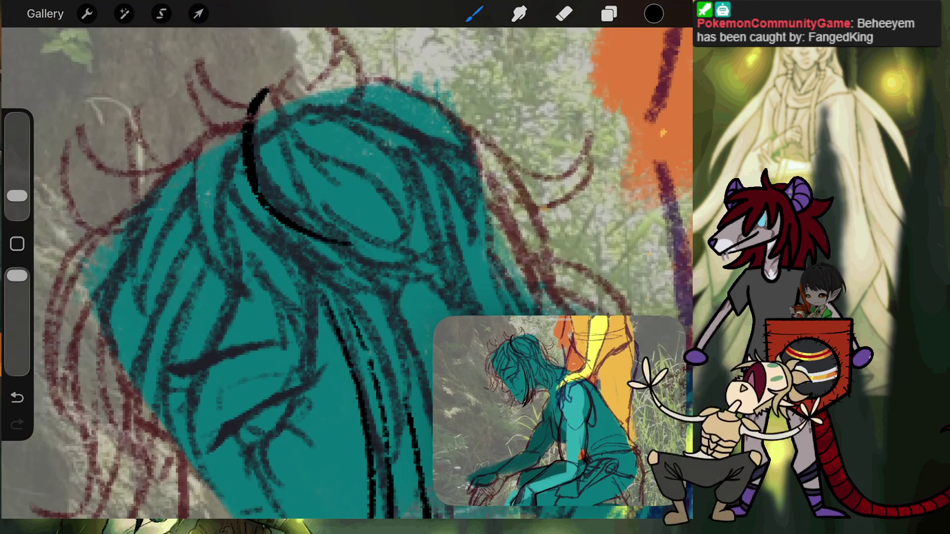
{"action": "left_click_drag", "start_coordinate": [291, 186], "coordinate": [277, 120]}
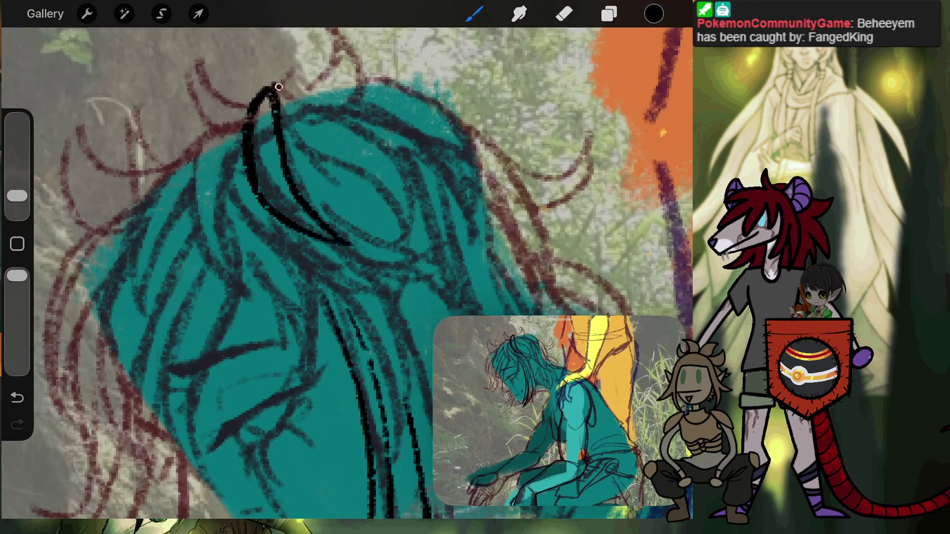
{"action": "left_click_drag", "start_coordinate": [376, 137], "coordinate": [401, 234]}
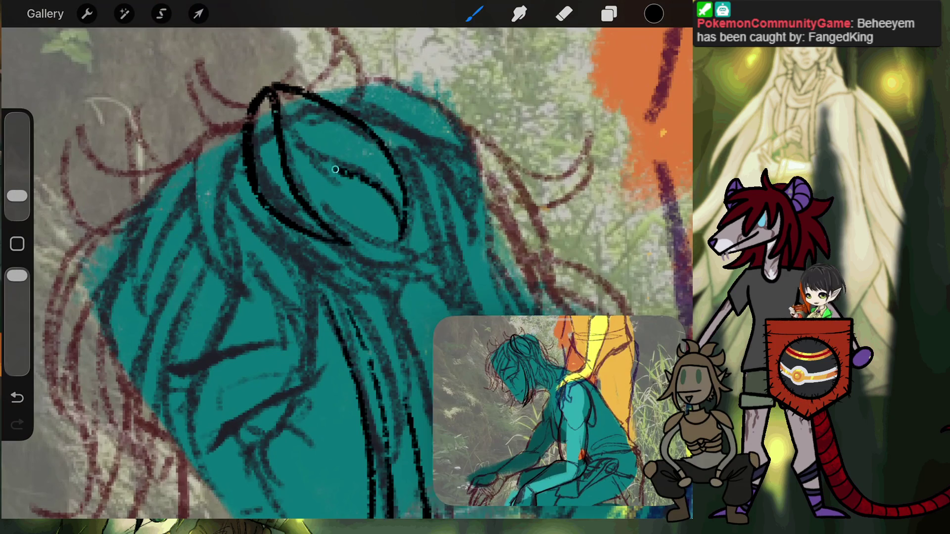
{"action": "left_click_drag", "start_coordinate": [336, 170], "coordinate": [305, 151]}
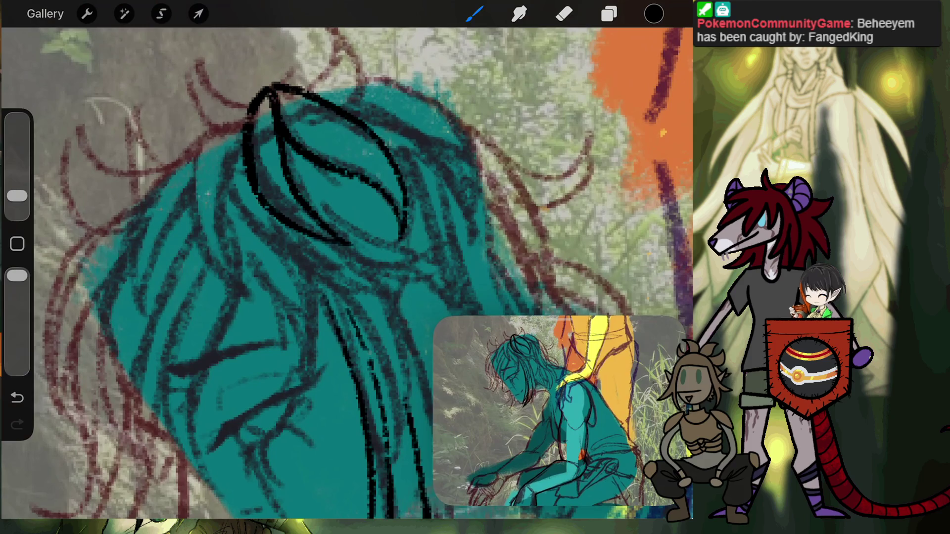
{"action": "mouse_move", "coordinate": [281, 199]}
{"action": "left_mouse_down"}
{"action": "mouse_move", "coordinate": [272, 110]}
{"action": "mouse_move", "coordinate": [384, 176]}
{"action": "left_mouse_up"}
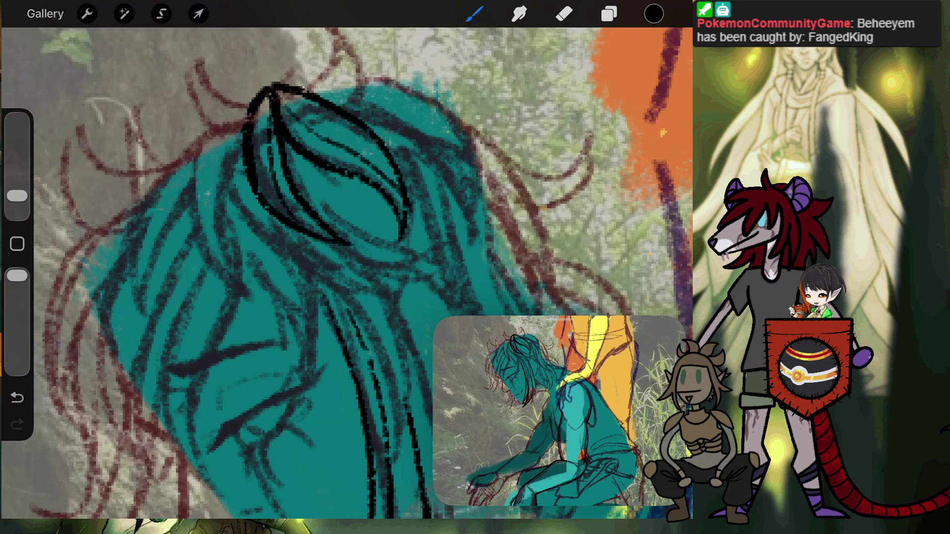
{"action": "key", "text": "ctrl+z"}
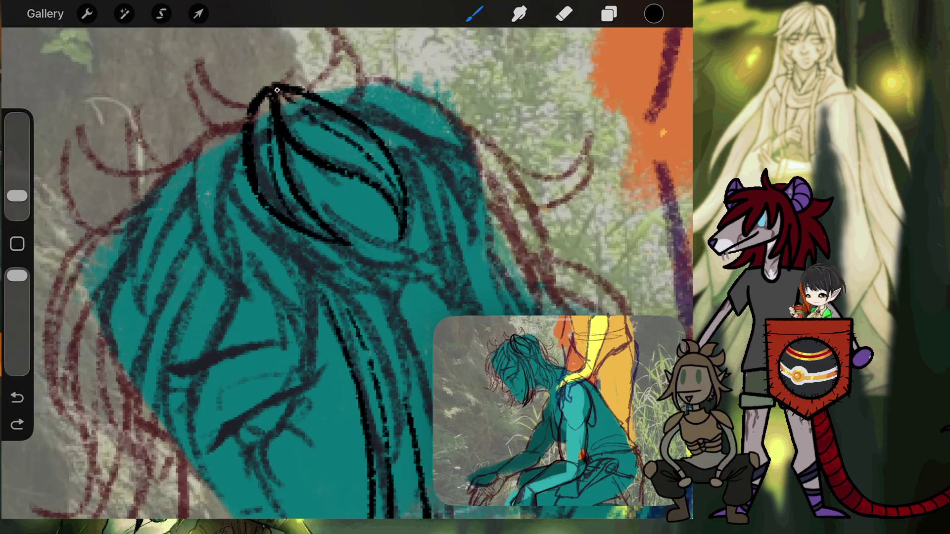
{"action": "left_click_drag", "start_coordinate": [277, 91], "coordinate": [297, 93]}
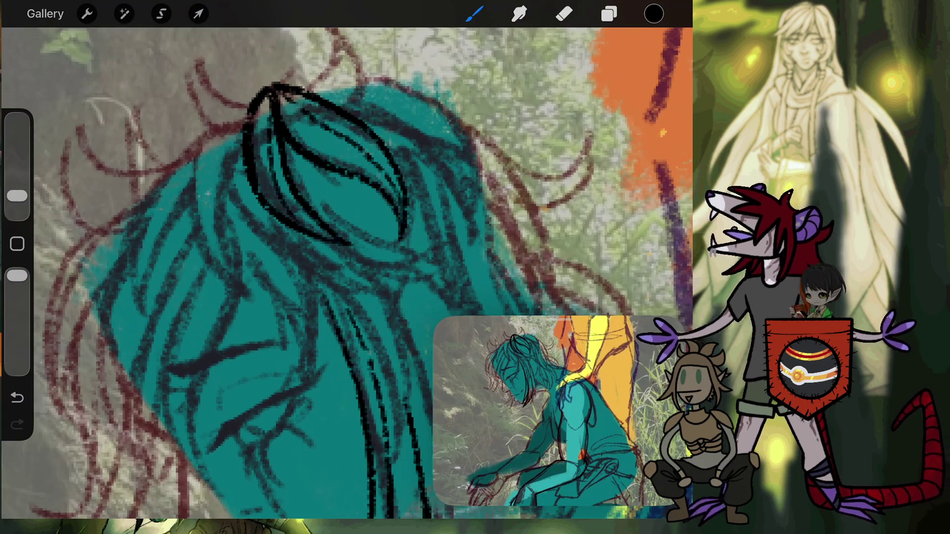
{"action": "left_click", "coordinate": [46, 13]}
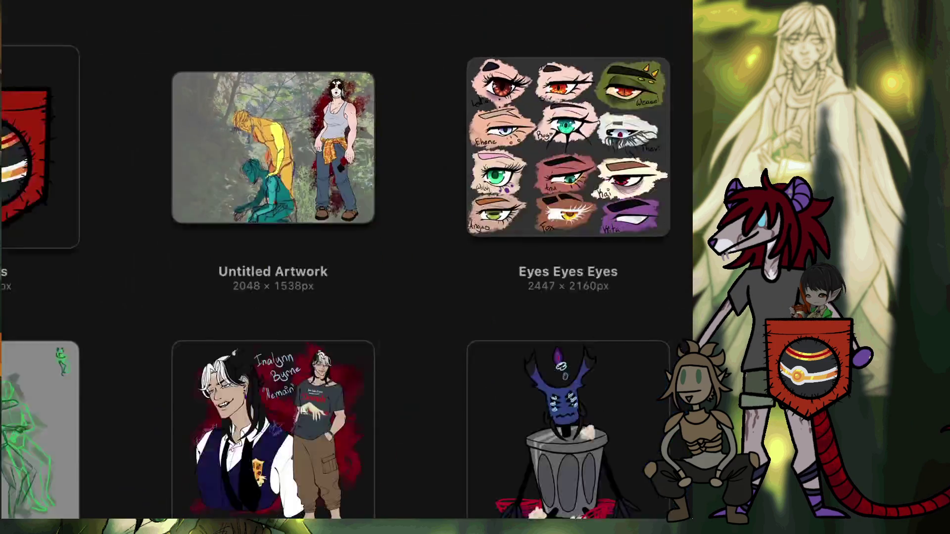
Step: Briefly open Eyes Eyes Eyes, then scroll the gallery and open Eyes Eyes Eyes 2
{"action": "left_click", "coordinate": [434, 120]}
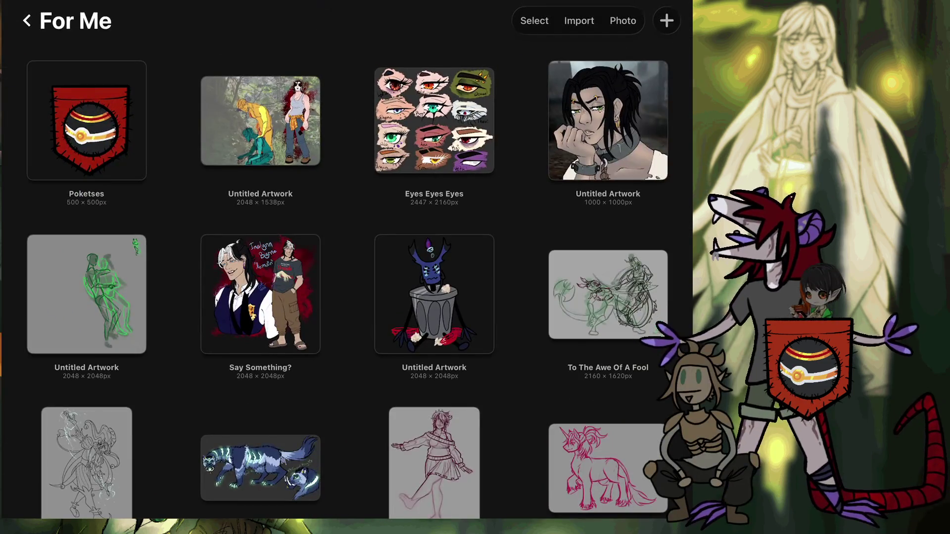
{"action": "scroll", "coordinate": [347, 262], "scroll_direction": "down", "scroll_amount": 3}
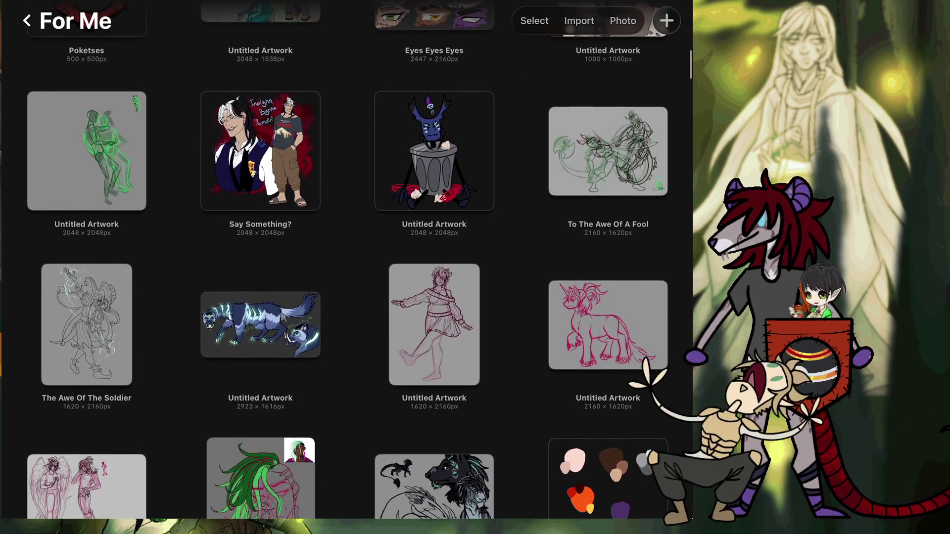
{"action": "scroll", "coordinate": [346, 263], "scroll_direction": "down", "scroll_amount": 3}
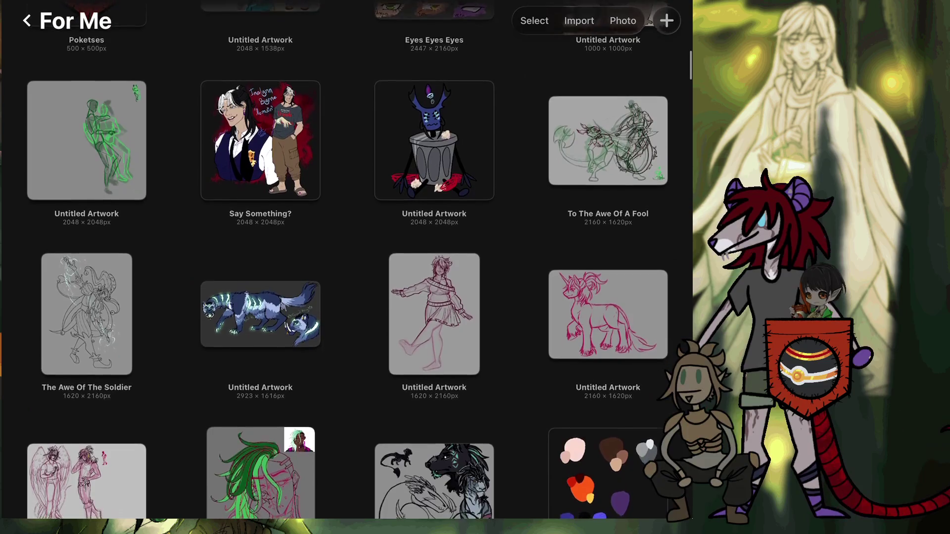
{"action": "scroll", "coordinate": [347, 263], "scroll_direction": "down", "scroll_amount": 2}
{"action": "scroll", "coordinate": [347, 262], "scroll_direction": "down", "scroll_amount": 3}
{"action": "scroll", "coordinate": [347, 262], "scroll_direction": "down", "scroll_amount": 3}
{"action": "scroll", "coordinate": [347, 262], "scroll_direction": "down", "scroll_amount": 5}
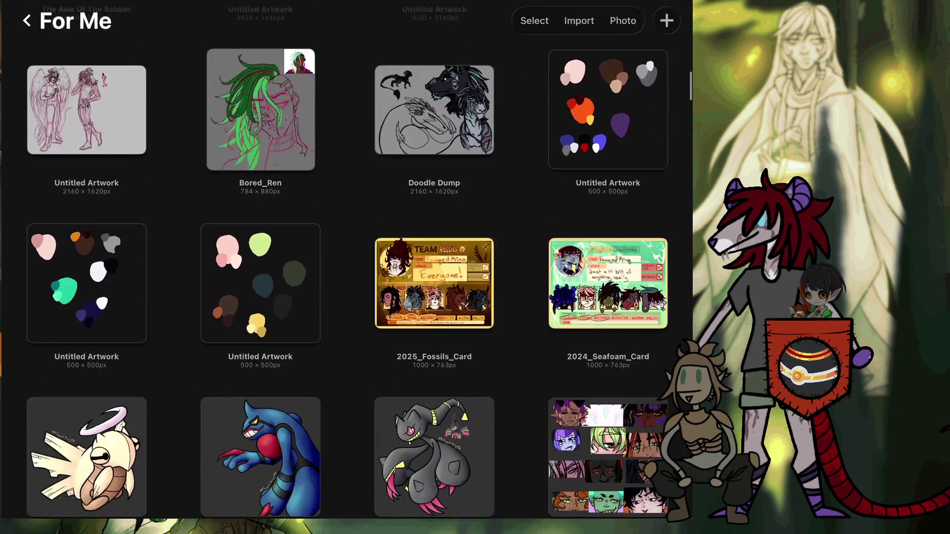
{"action": "scroll", "coordinate": [346, 262], "scroll_direction": "down", "scroll_amount": 5}
{"action": "scroll", "coordinate": [346, 263], "scroll_direction": "down", "scroll_amount": 5}
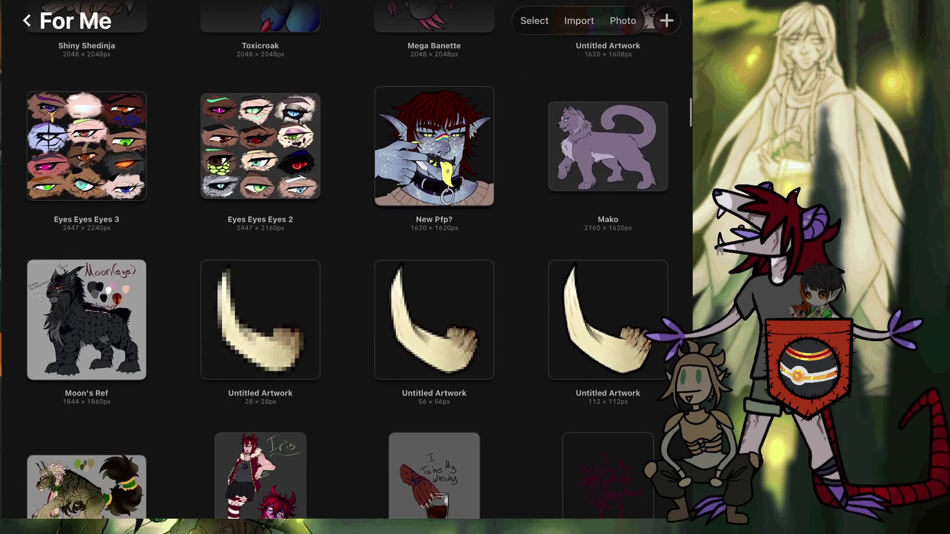
{"action": "left_click", "coordinate": [260, 146]}
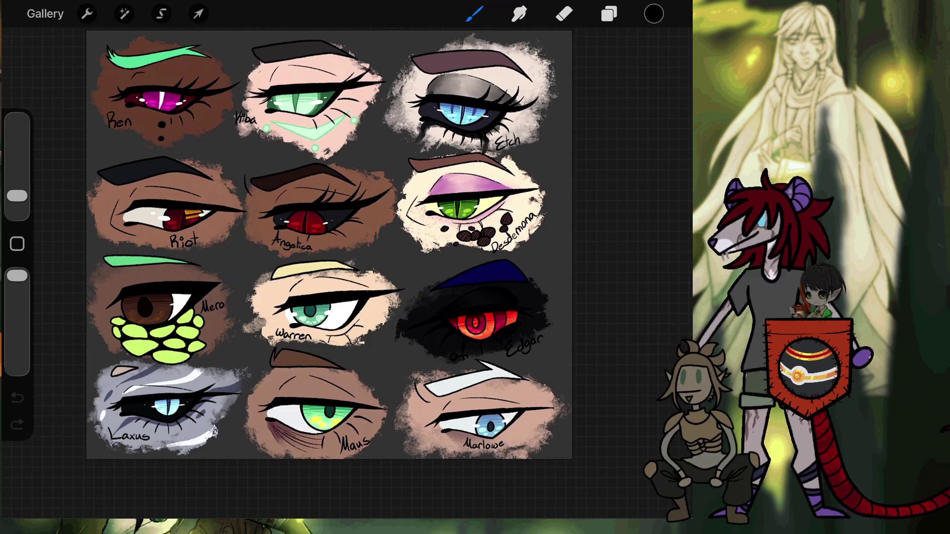
Step: Zoom around the eye-study sheet, then close it to return to the For Me gallery
{"action": "scroll", "coordinate": [487, 420], "scroll_direction": "up", "scroll_amount": 5}
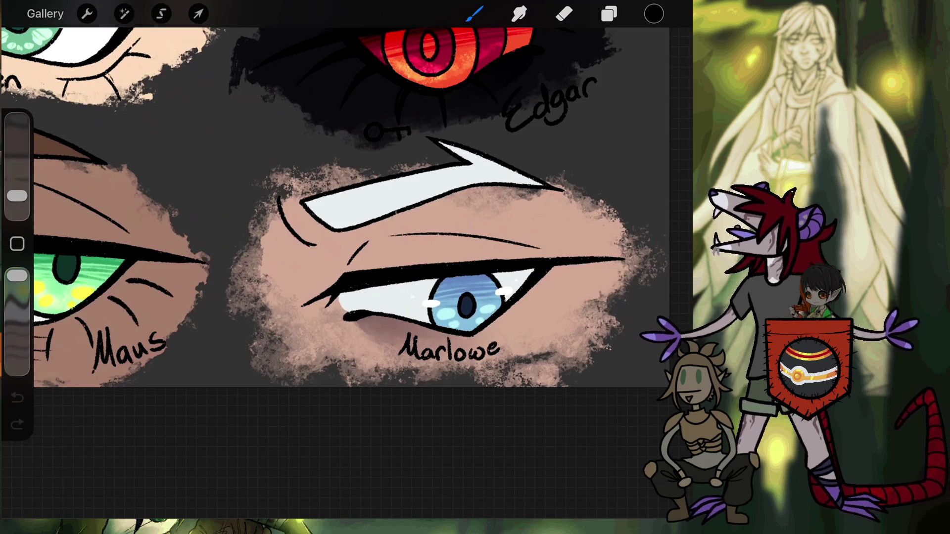
{"action": "scroll", "coordinate": [445, 223], "scroll_direction": "down", "scroll_amount": 5}
{"action": "scroll", "coordinate": [322, 198], "scroll_direction": "up", "scroll_amount": 1}
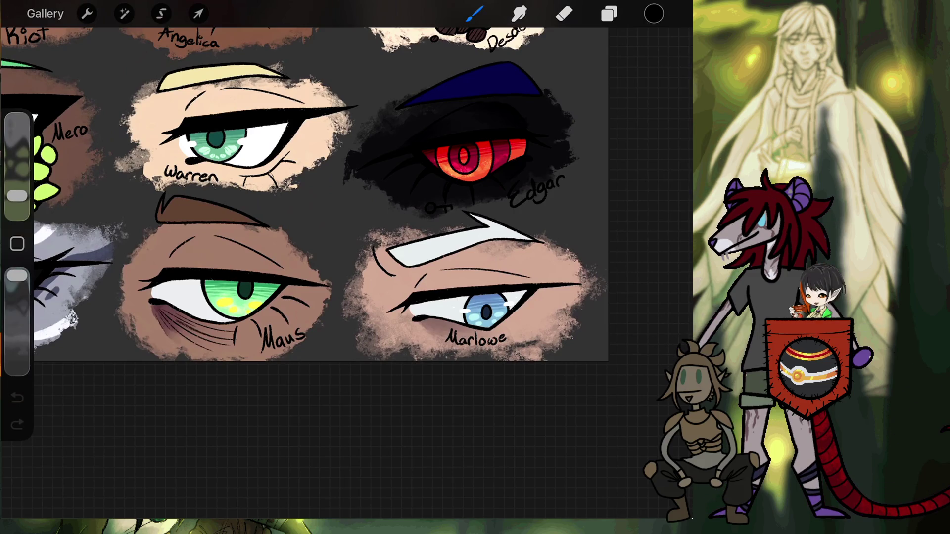
{"action": "left_click", "coordinate": [45, 14]}
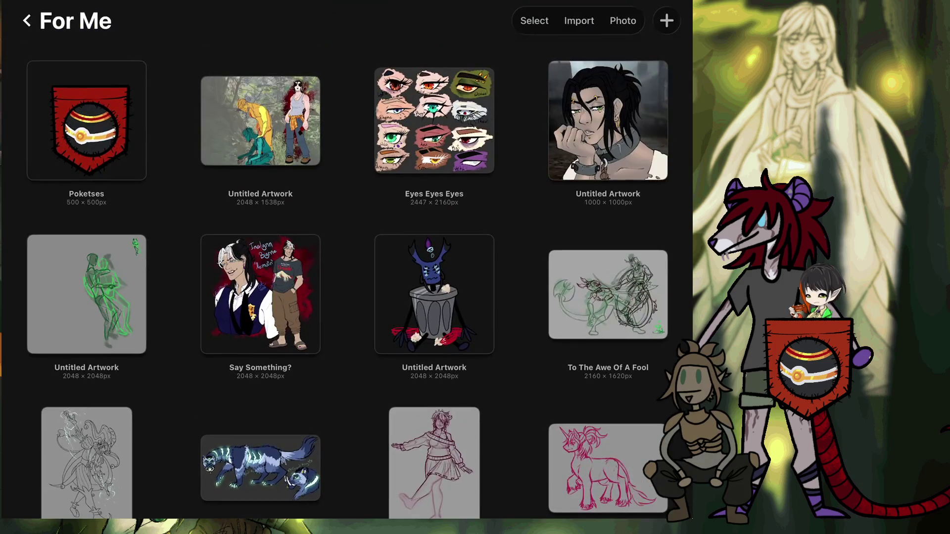
Step: Open Eyes Eyes Eyes 3, then reopen the forest Untitled Artwork with the two figures
{"action": "scroll", "coordinate": [346, 260], "scroll_direction": "down", "scroll_amount": 3}
{"action": "scroll", "coordinate": [347, 260], "scroll_direction": "down", "scroll_amount": 3}
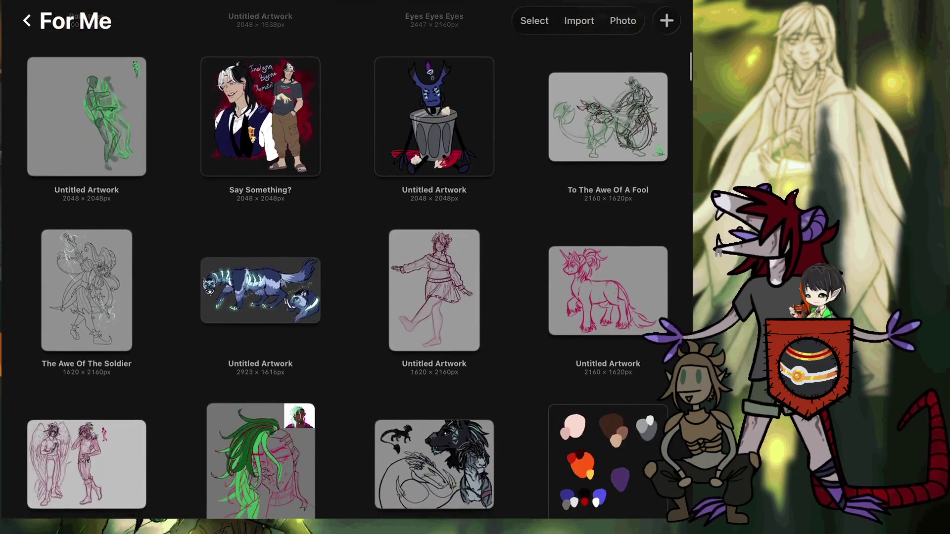
{"action": "scroll", "coordinate": [346, 260], "scroll_direction": "up", "scroll_amount": 1}
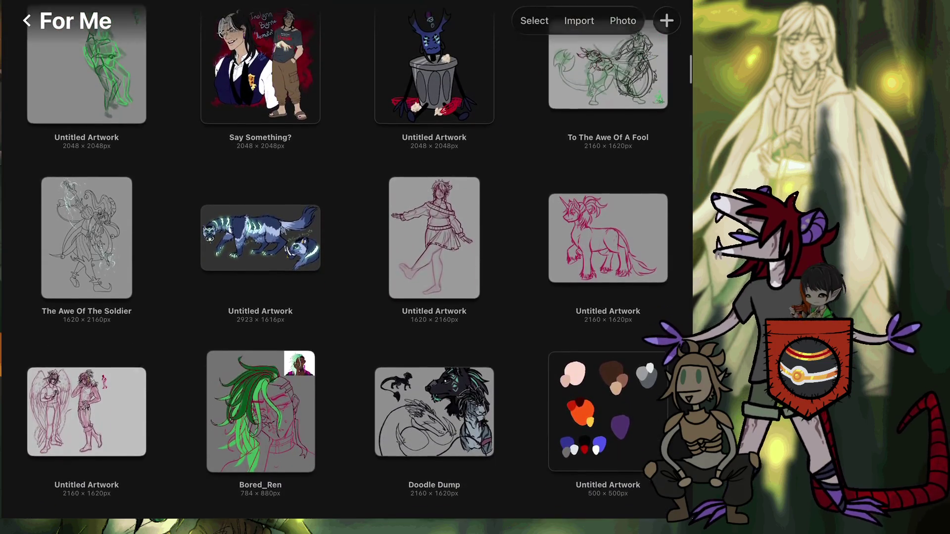
{"action": "scroll", "coordinate": [346, 260], "scroll_direction": "down", "scroll_amount": 3}
{"action": "scroll", "coordinate": [346, 260], "scroll_direction": "down", "scroll_amount": 1}
{"action": "scroll", "coordinate": [347, 260], "scroll_direction": "up", "scroll_amount": 1}
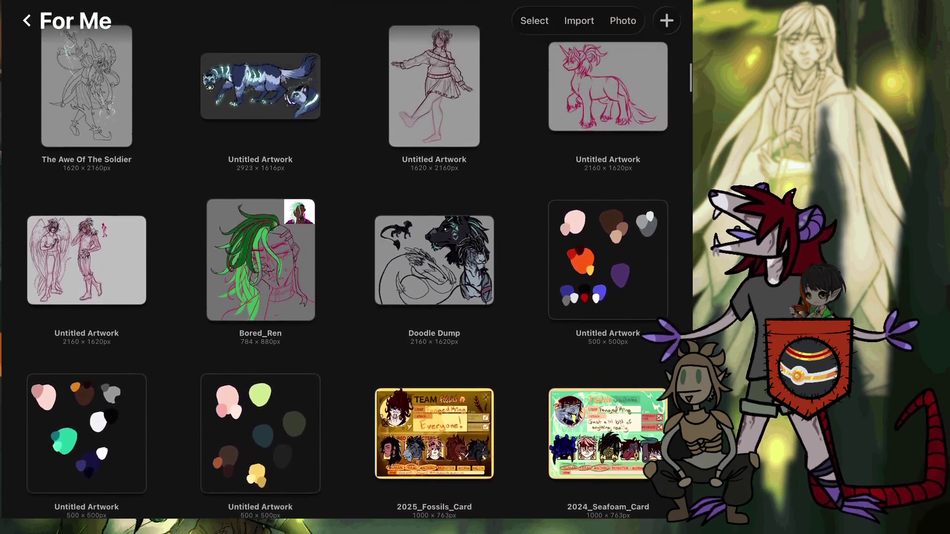
{"action": "scroll", "coordinate": [346, 260], "scroll_direction": "down", "scroll_amount": 5}
{"action": "scroll", "coordinate": [346, 260], "scroll_direction": "down", "scroll_amount": 3}
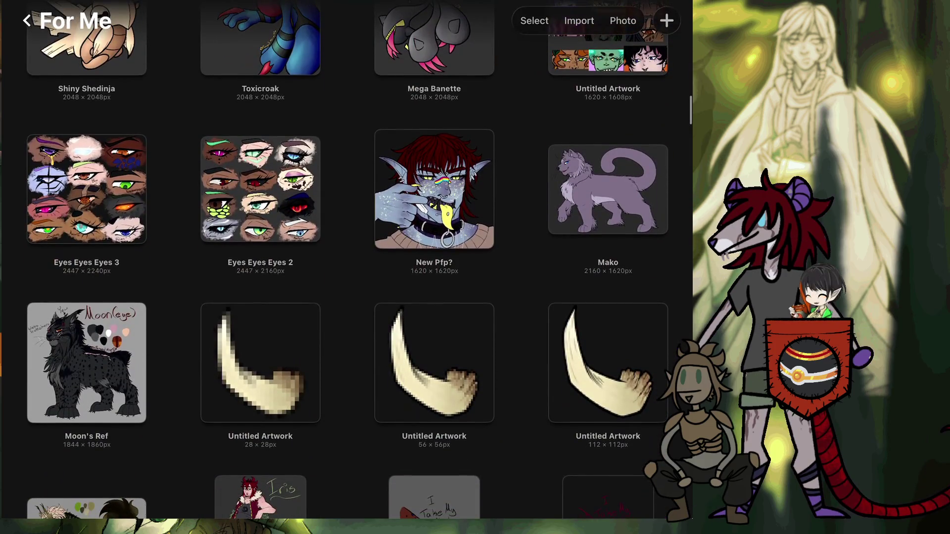
{"action": "left_click", "coordinate": [86, 189]}
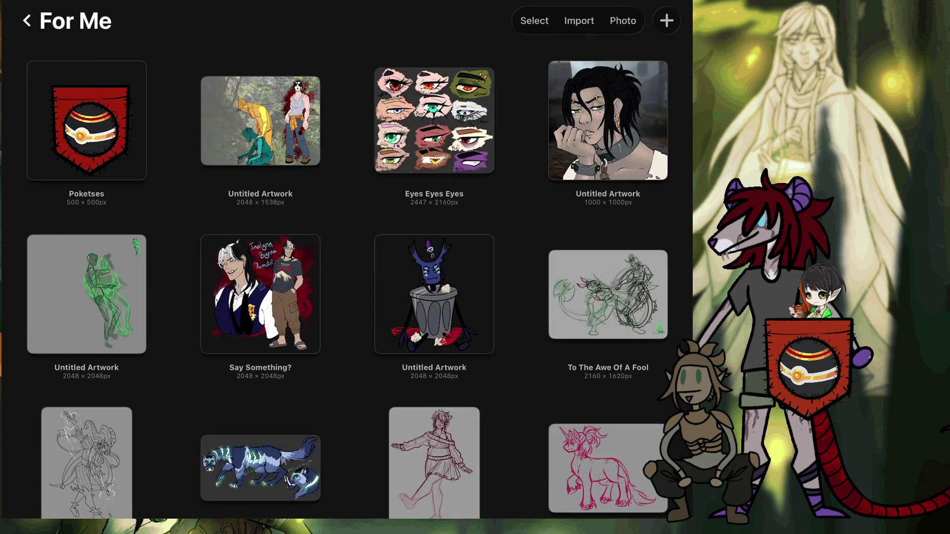
{"action": "left_click_drag", "start_coordinate": [297, 121], "coordinate": [222, 121]}
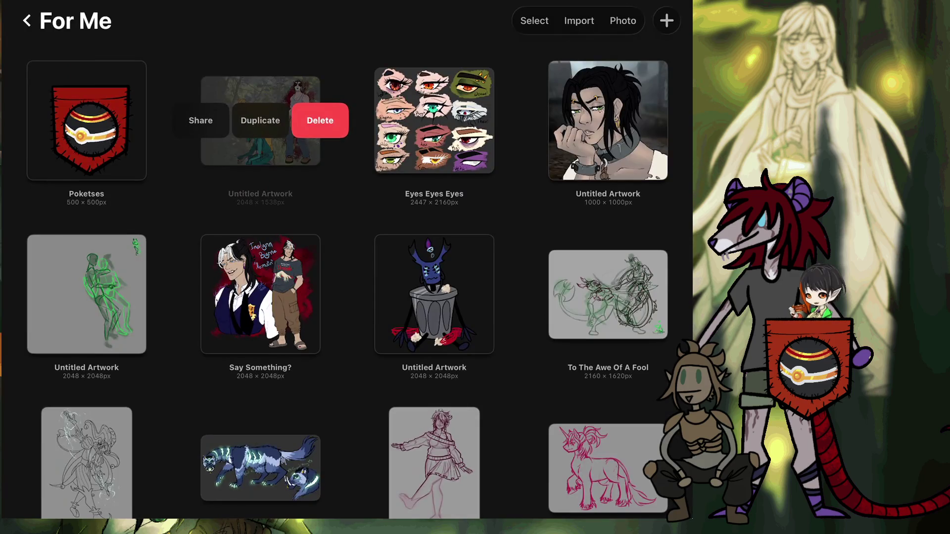
{"action": "left_click", "coordinate": [260, 122]}
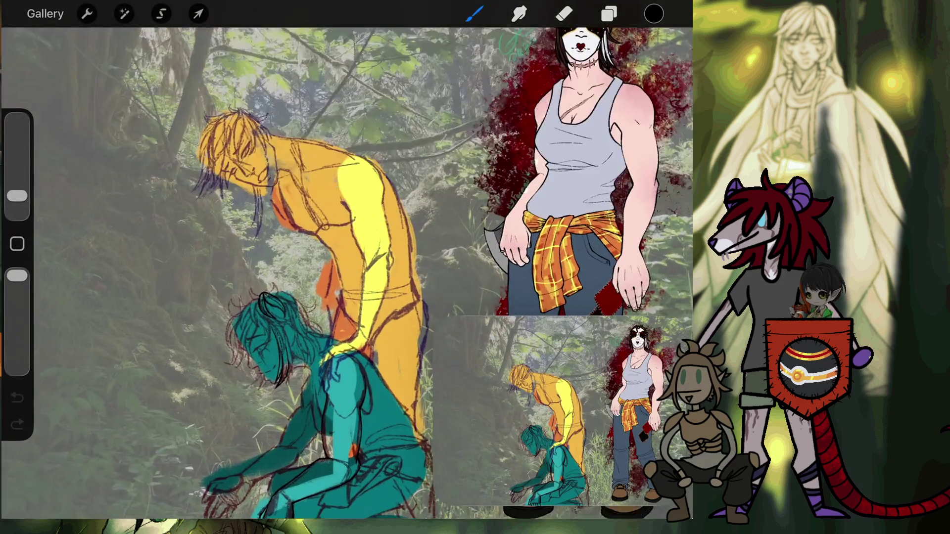
Step: Zoom into the teal head and ink black lines down its left and lower-left edge, redoing one stroke
{"action": "scroll", "coordinate": [290, 347], "scroll_direction": "up", "scroll_amount": 10}
{"action": "scroll", "coordinate": [124, 198], "scroll_direction": "up", "scroll_amount": 3}
{"action": "scroll", "coordinate": [124, 198], "scroll_direction": "up", "scroll_amount": 3}
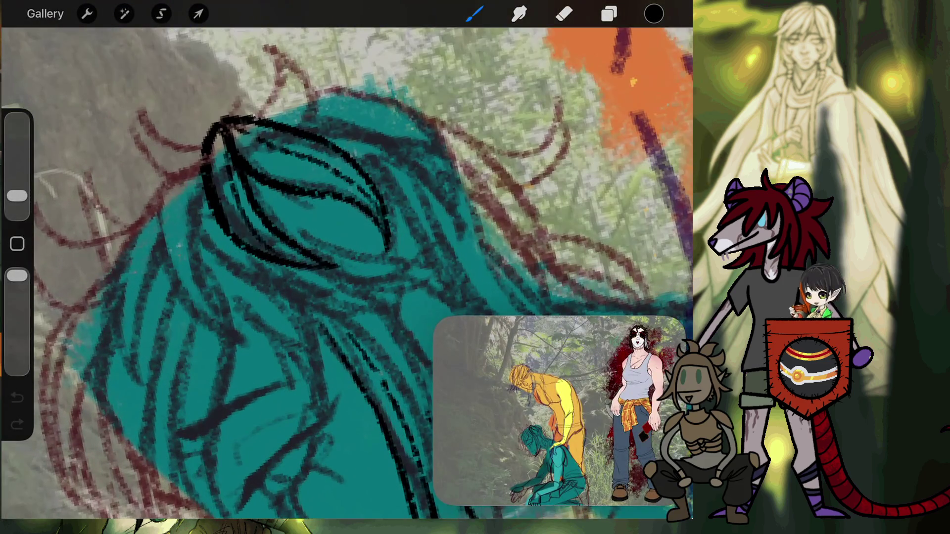
{"action": "left_click_drag", "start_coordinate": [205, 144], "coordinate": [213, 316]}
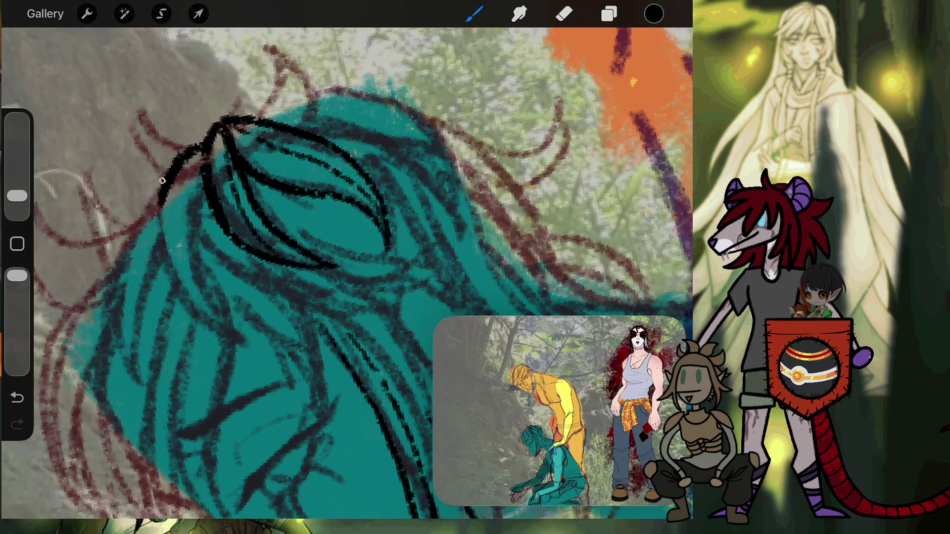
{"action": "key", "text": "ctrl+z"}
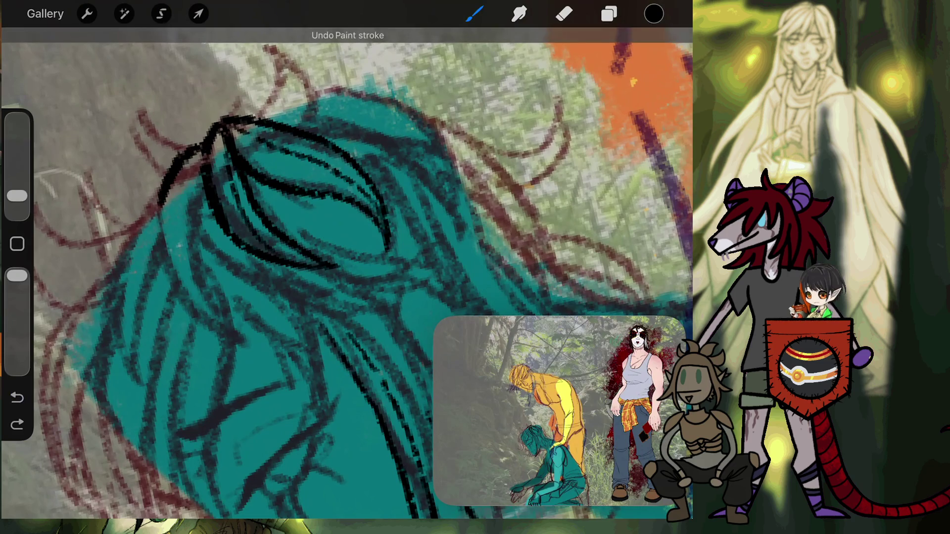
{"action": "left_click_drag", "start_coordinate": [158, 218], "coordinate": [237, 336]}
{"action": "left_click_drag", "start_coordinate": [189, 310], "coordinate": [250, 335]}
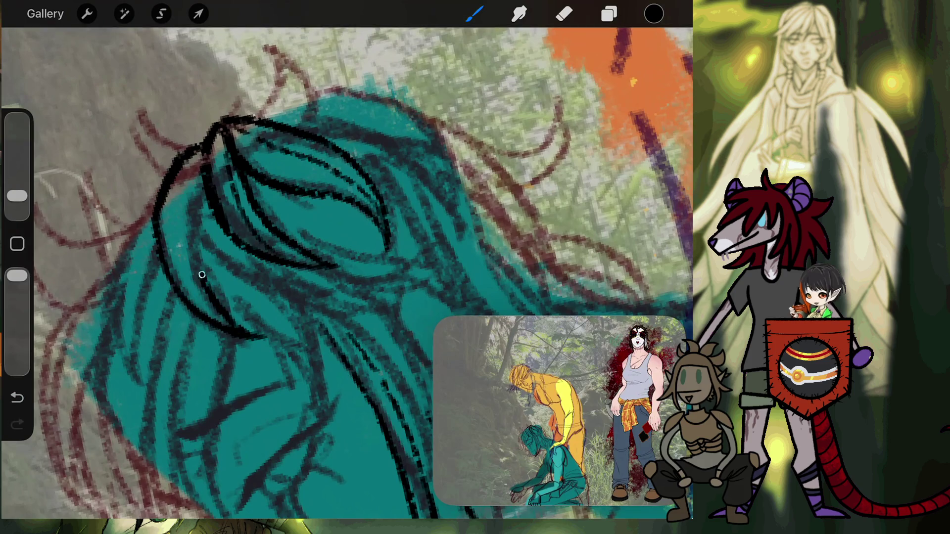
{"action": "left_click_drag", "start_coordinate": [198, 277], "coordinate": [208, 190]}
{"action": "left_click_drag", "start_coordinate": [198, 312], "coordinate": [171, 188]}
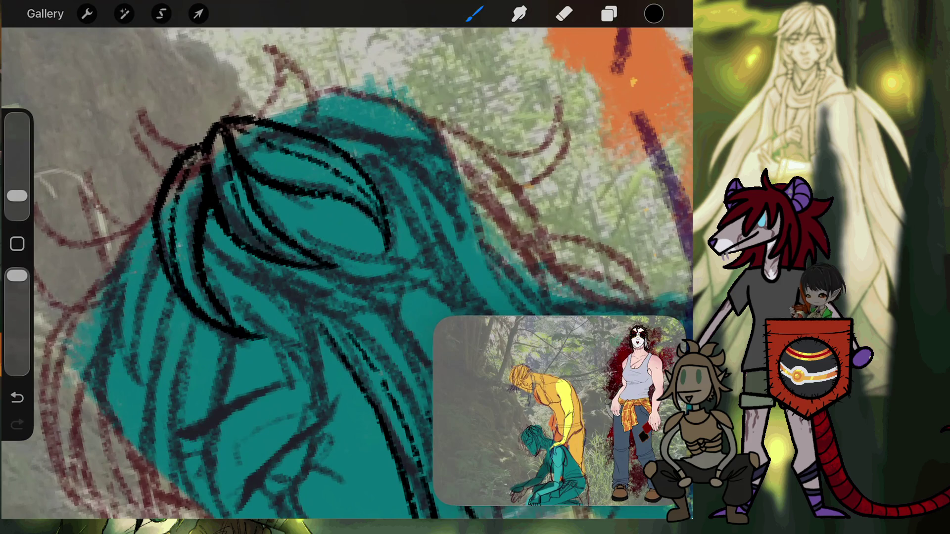
Step: Outline the left edge of the teal hair with several black lines and short dark strokes
{"action": "scroll", "coordinate": [347, 272], "scroll_direction": "down", "scroll_amount": 5}
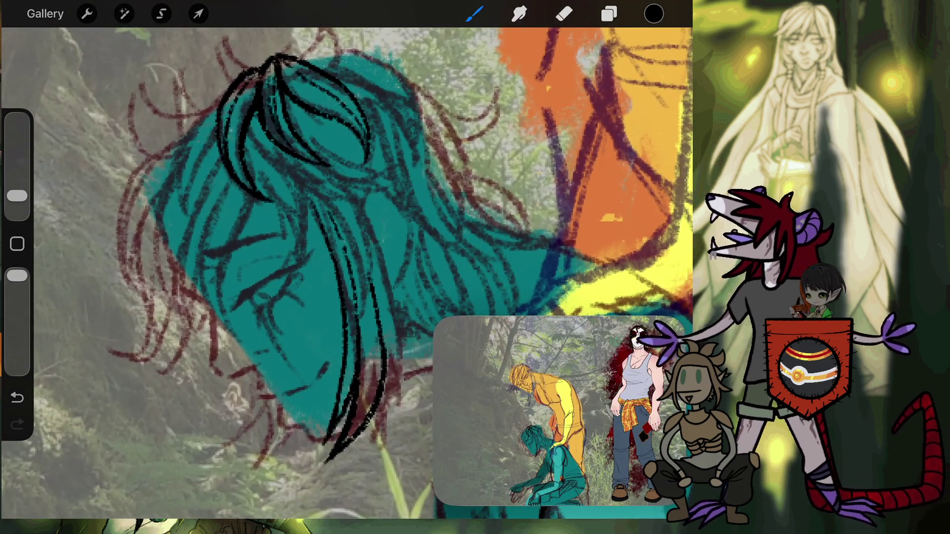
{"action": "scroll", "coordinate": [396, 198], "scroll_direction": "up", "scroll_amount": 5}
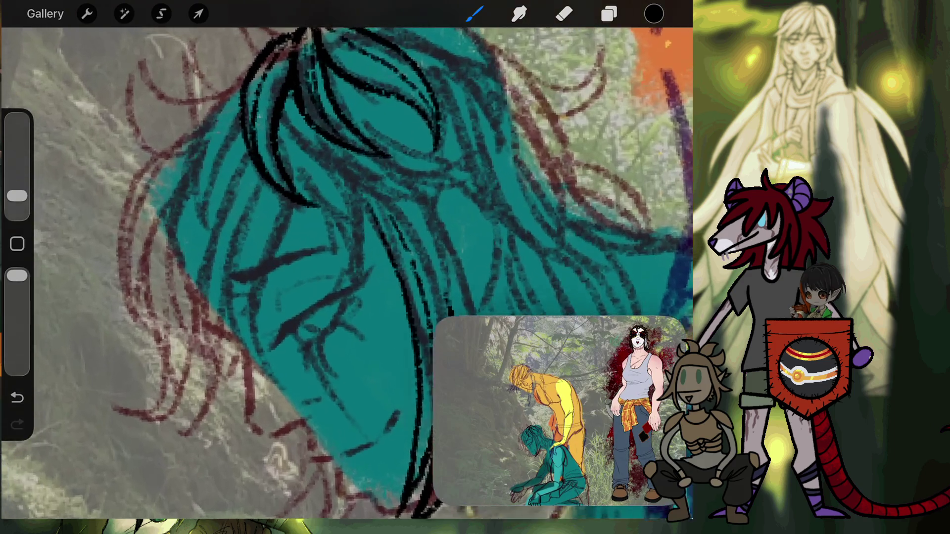
{"action": "scroll", "coordinate": [347, 273], "scroll_direction": "up", "scroll_amount": 1}
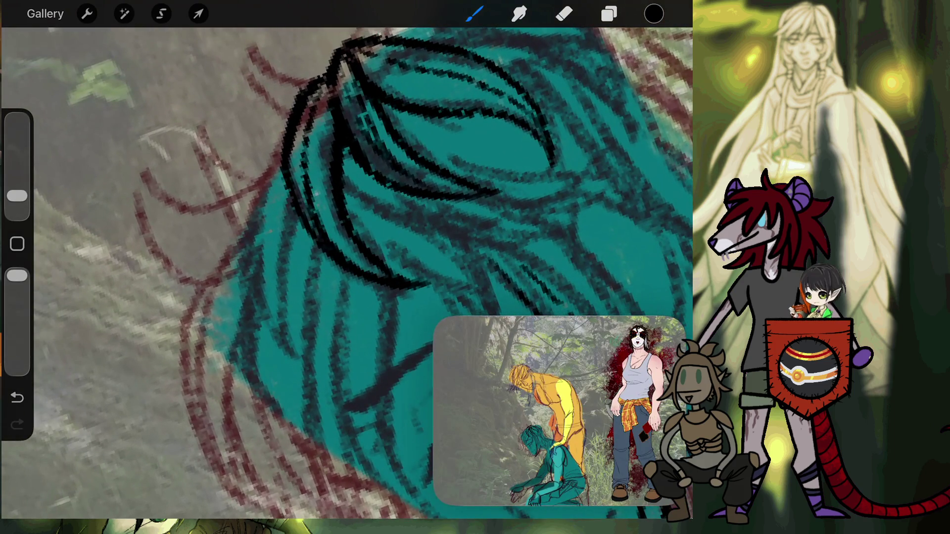
{"action": "mouse_move", "coordinate": [282, 113]}
{"action": "left_mouse_down"}
{"action": "mouse_move", "coordinate": [302, 363]}
{"action": "mouse_move", "coordinate": [276, 196]}
{"action": "left_mouse_up"}
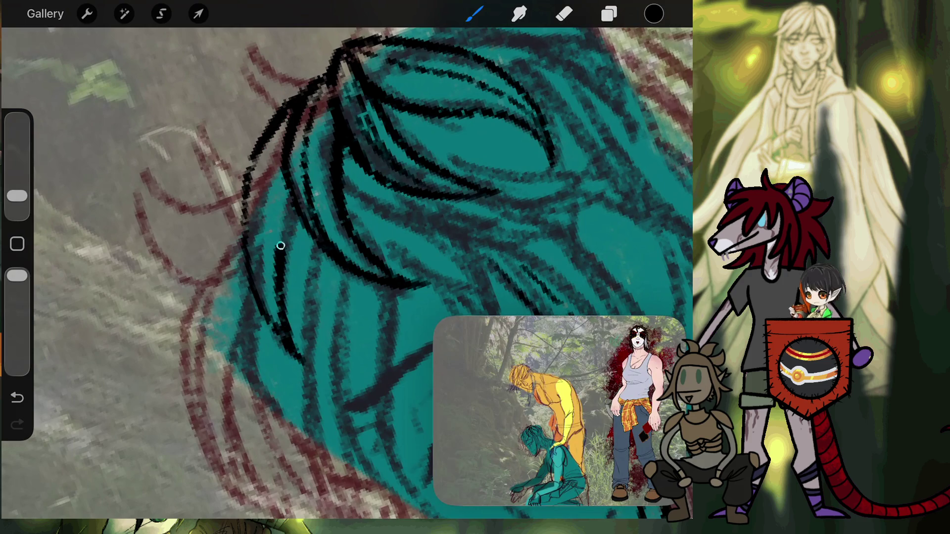
{"action": "mouse_move", "coordinate": [286, 342]}
{"action": "left_mouse_down"}
{"action": "mouse_move", "coordinate": [244, 265]}
{"action": "mouse_move", "coordinate": [269, 130]}
{"action": "left_mouse_up"}
{"action": "mouse_move", "coordinate": [254, 278]}
{"action": "left_mouse_down"}
{"action": "mouse_move", "coordinate": [277, 144]}
{"action": "mouse_move", "coordinate": [312, 208]}
{"action": "left_mouse_up"}
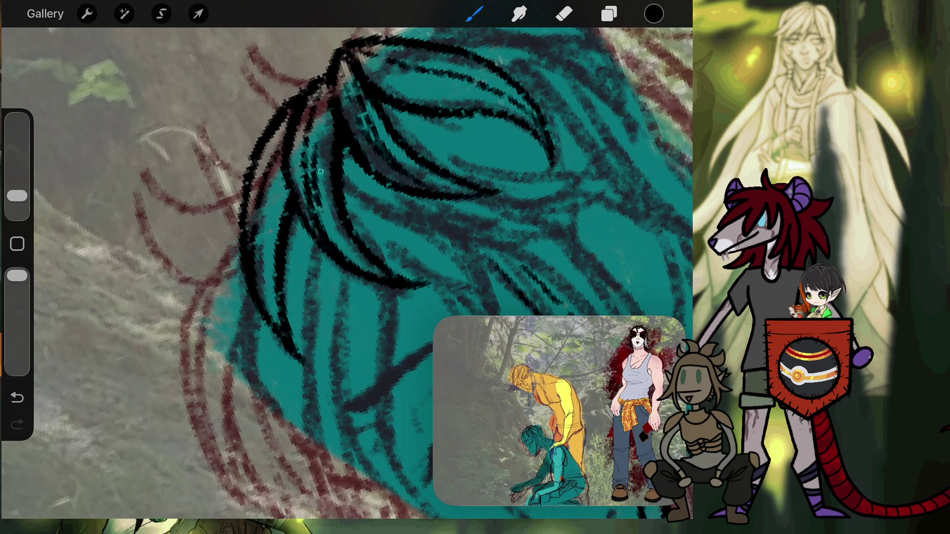
{"action": "left_click_drag", "start_coordinate": [326, 168], "coordinate": [319, 205]}
Step: Ink a thick hair strand over the sketch, extend it upward, then close the painting
{"action": "scroll", "coordinate": [346, 272], "scroll_direction": "down", "scroll_amount": 5}
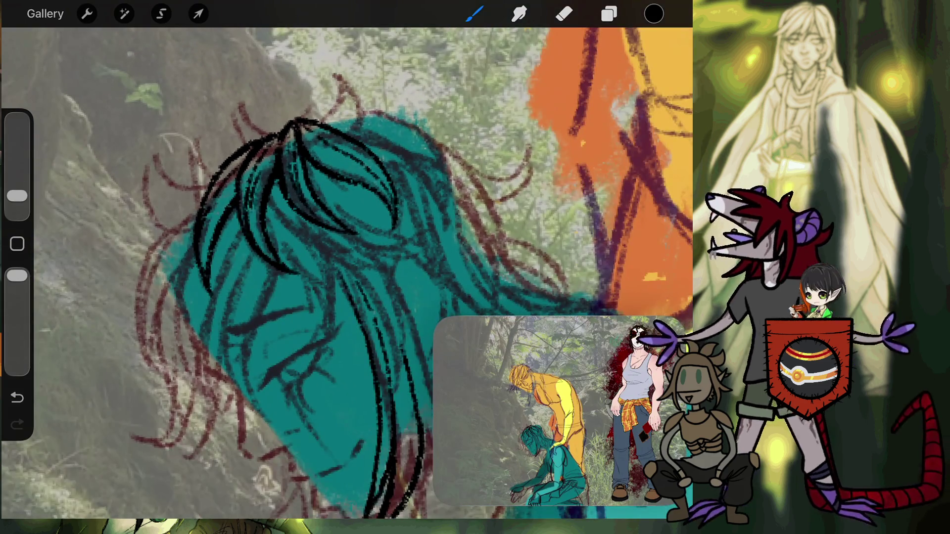
{"action": "scroll", "coordinate": [346, 272], "scroll_direction": "left", "scroll_amount": 3}
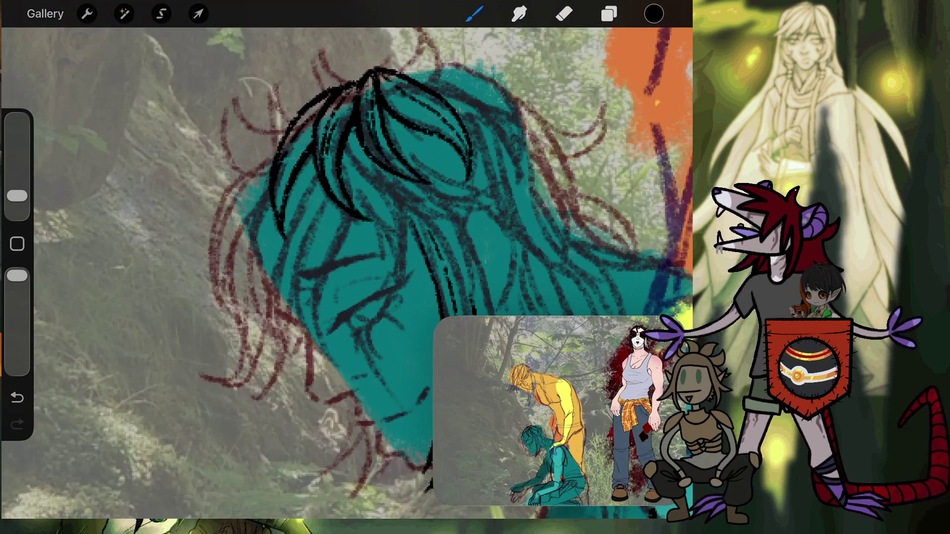
{"action": "scroll", "coordinate": [277, 278], "scroll_direction": "up", "scroll_amount": 5}
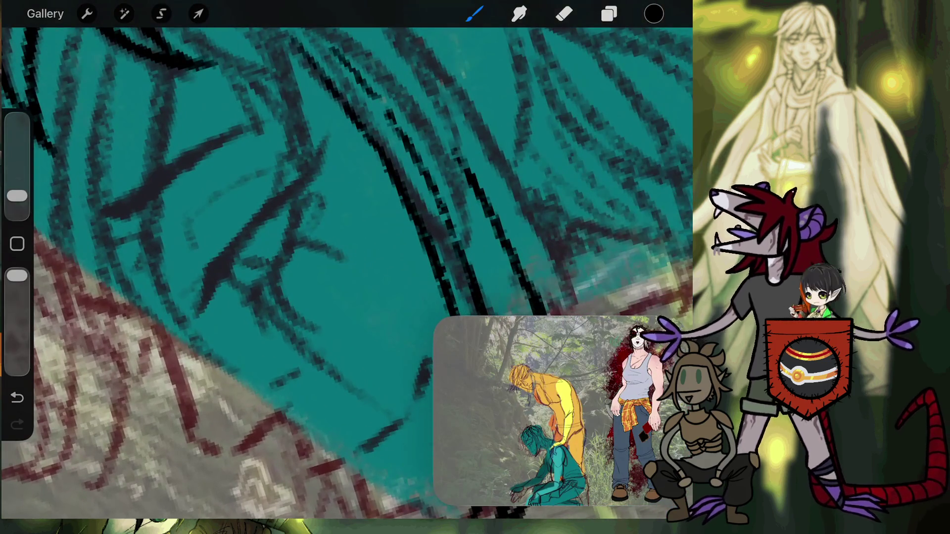
{"action": "scroll", "coordinate": [278, 247], "scroll_direction": "up", "scroll_amount": 3}
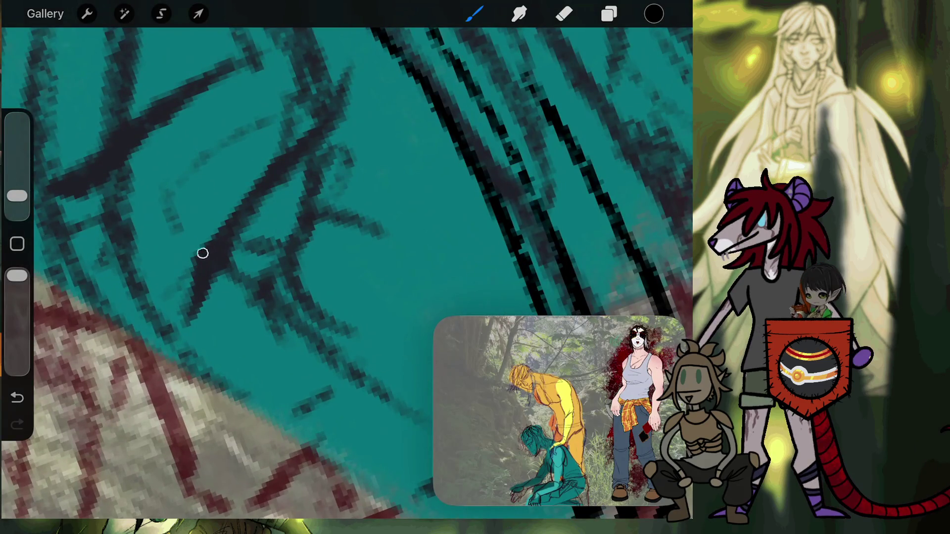
{"action": "left_click_drag", "start_coordinate": [202, 253], "coordinate": [196, 321]}
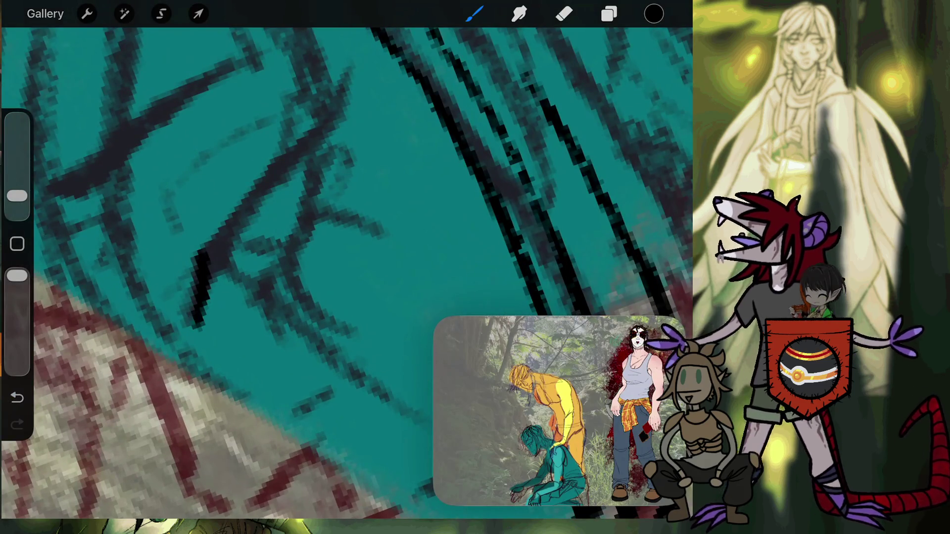
{"action": "key", "text": "ctrl+z"}
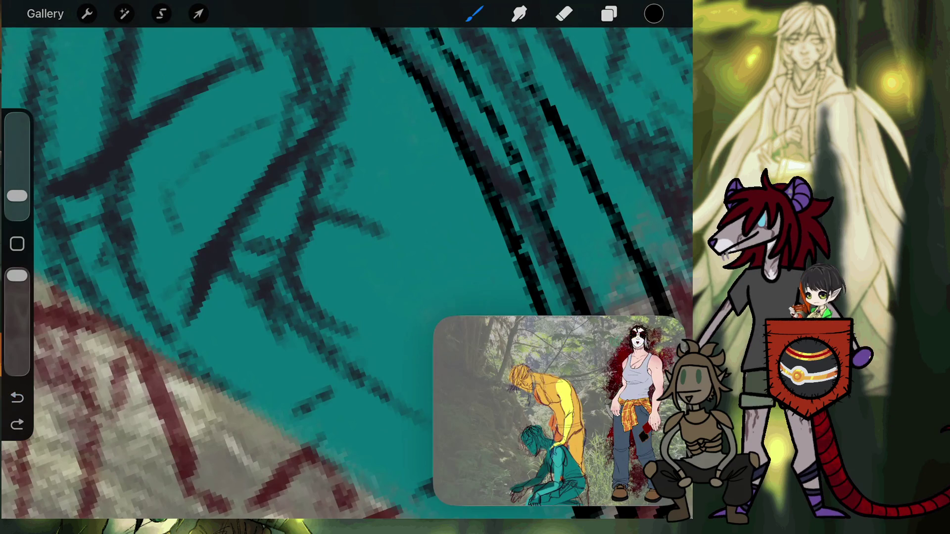
{"action": "mouse_move", "coordinate": [199, 321]}
{"action": "left_mouse_down"}
{"action": "mouse_move", "coordinate": [220, 244]}
{"action": "mouse_move", "coordinate": [198, 328]}
{"action": "left_mouse_up"}
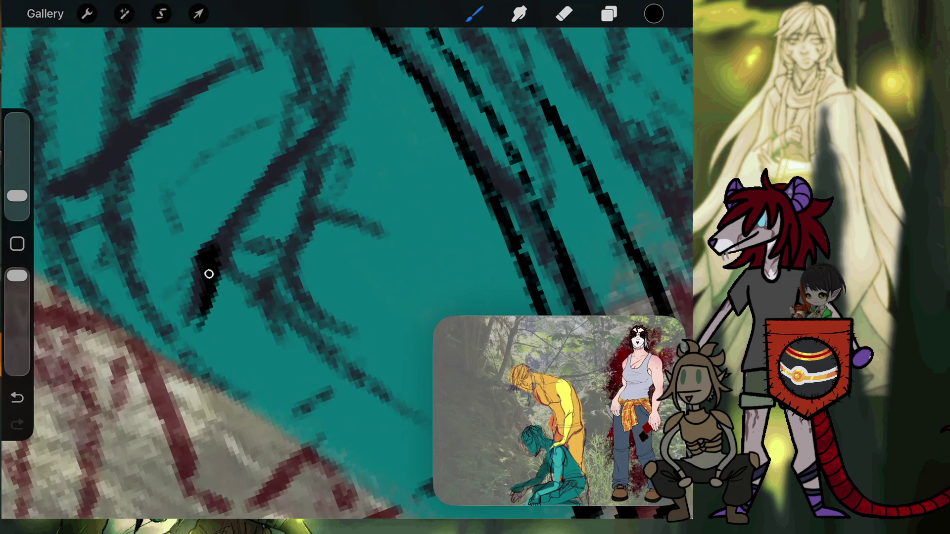
{"action": "left_click_drag", "start_coordinate": [208, 276], "coordinate": [275, 168]}
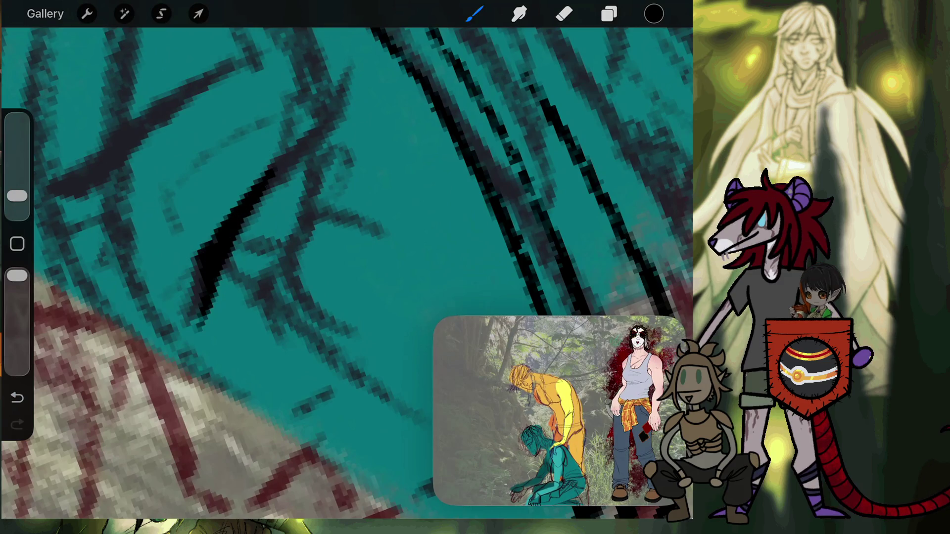
{"action": "left_click_drag", "start_coordinate": [220, 241], "coordinate": [347, 94]}
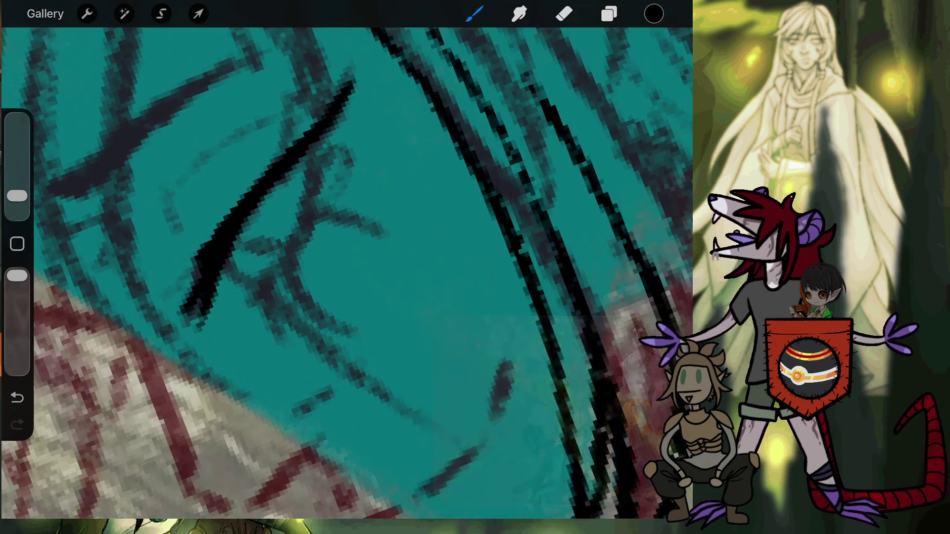
{"action": "left_click", "coordinate": [45, 13]}
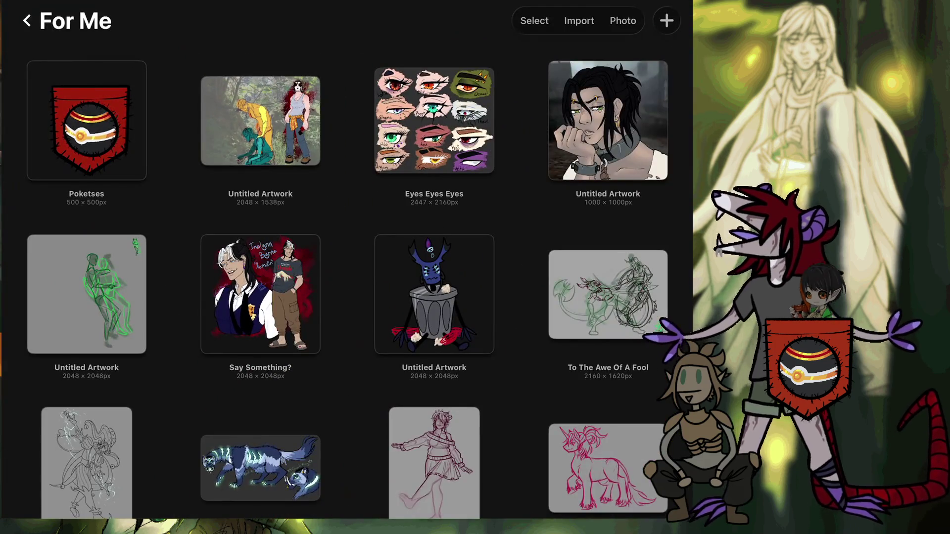
{"action": "left_click", "coordinate": [434, 120]}
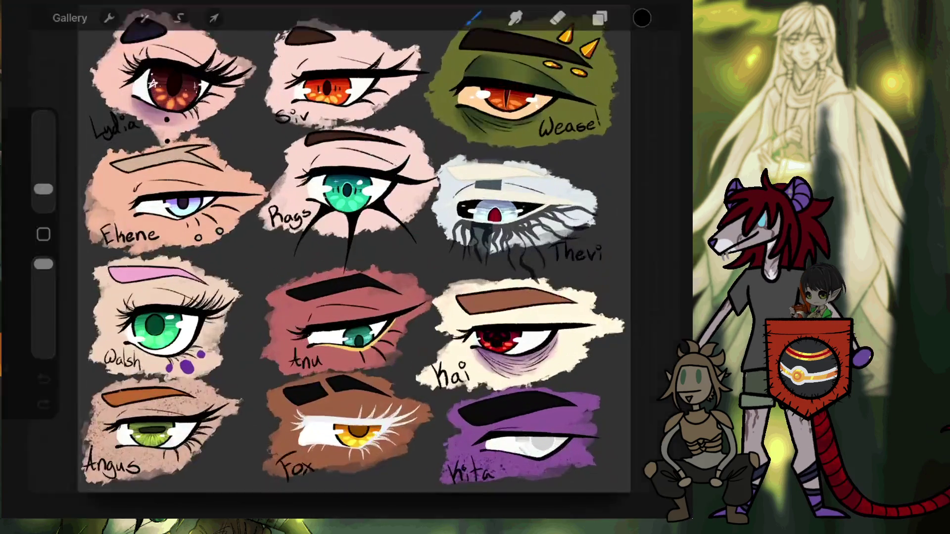
{"action": "scroll", "coordinate": [317, 223], "scroll_direction": "up", "scroll_amount": 3}
{"action": "scroll", "coordinate": [445, 148], "scroll_direction": "up", "scroll_amount": 3}
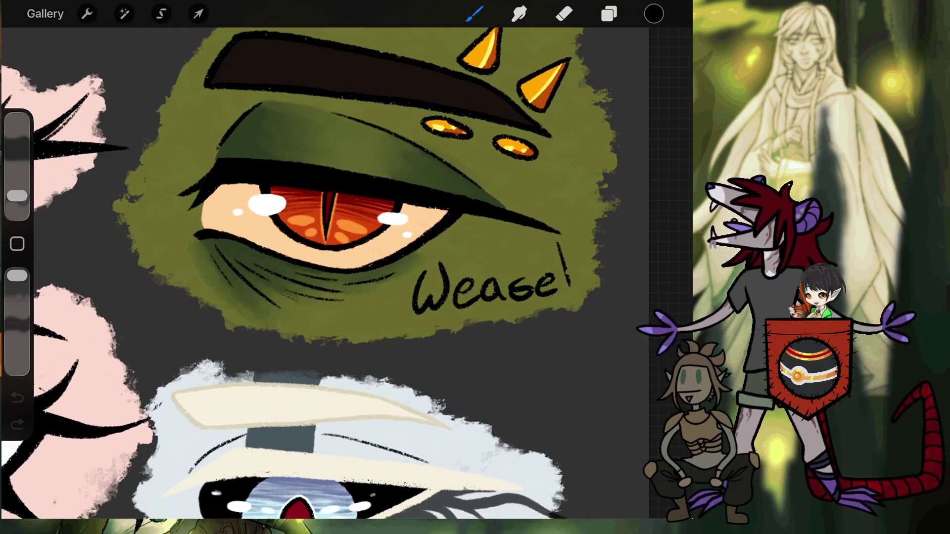
{"action": "scroll", "coordinate": [321, 223], "scroll_direction": "down", "scroll_amount": 2}
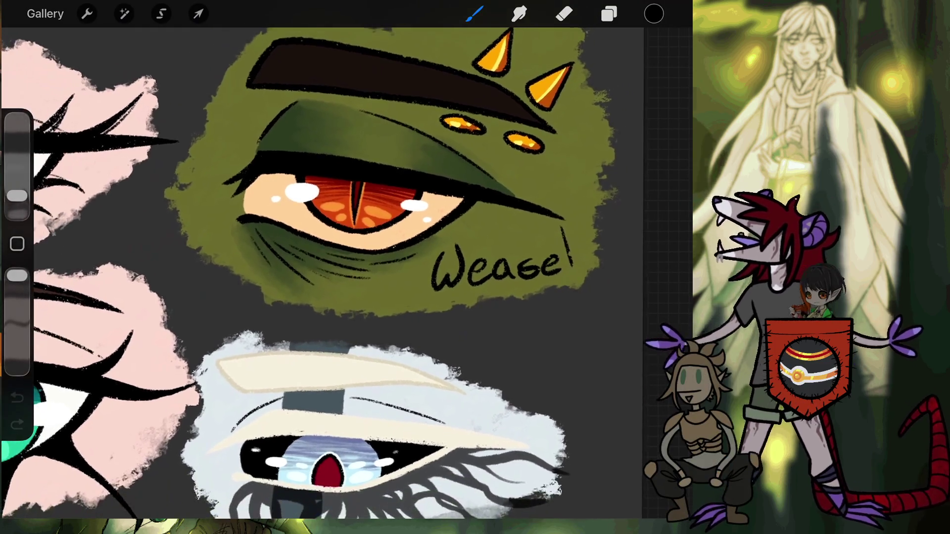
{"action": "scroll", "coordinate": [322, 267], "scroll_direction": "down", "scroll_amount": 3}
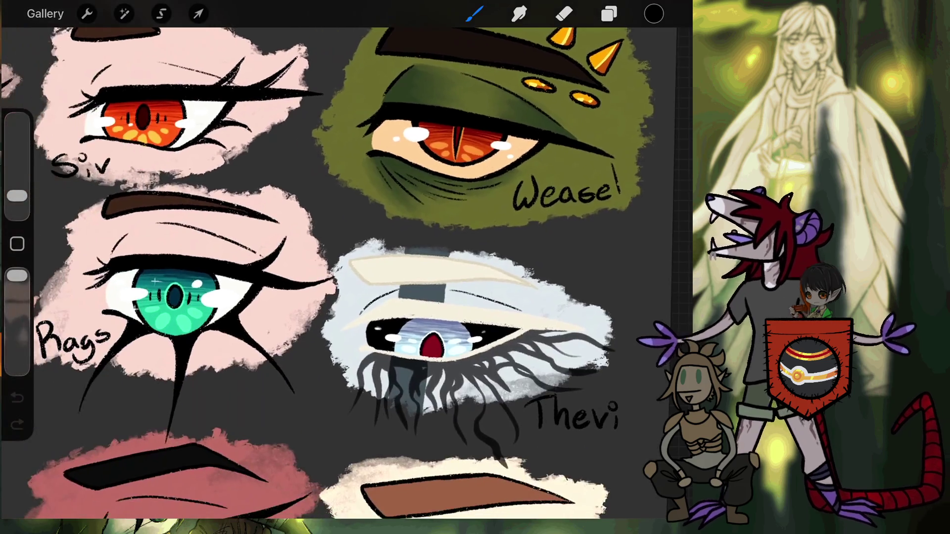
{"action": "scroll", "coordinate": [346, 247], "scroll_direction": "up", "scroll_amount": 3}
{"action": "scroll", "coordinate": [346, 223], "scroll_direction": "up", "scroll_amount": 3}
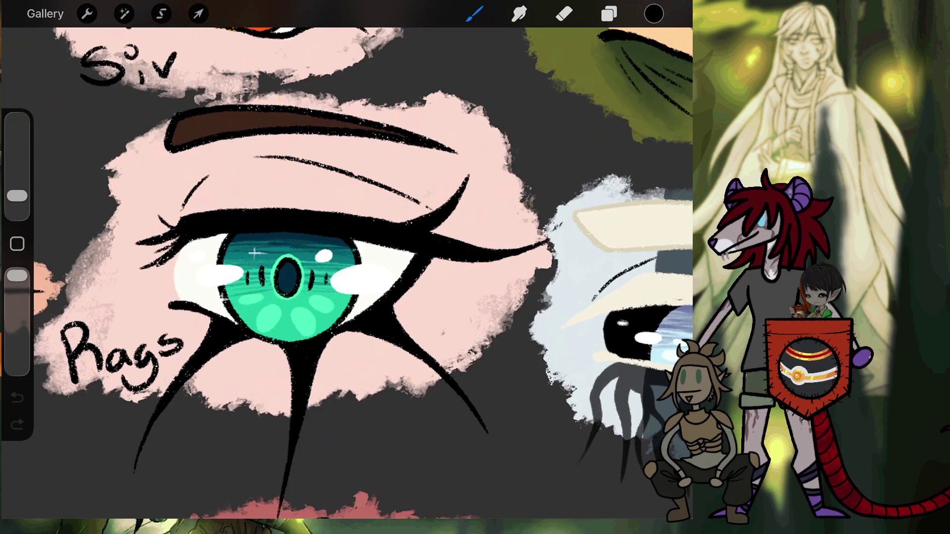
{"action": "scroll", "coordinate": [347, 272], "scroll_direction": "down", "scroll_amount": 5}
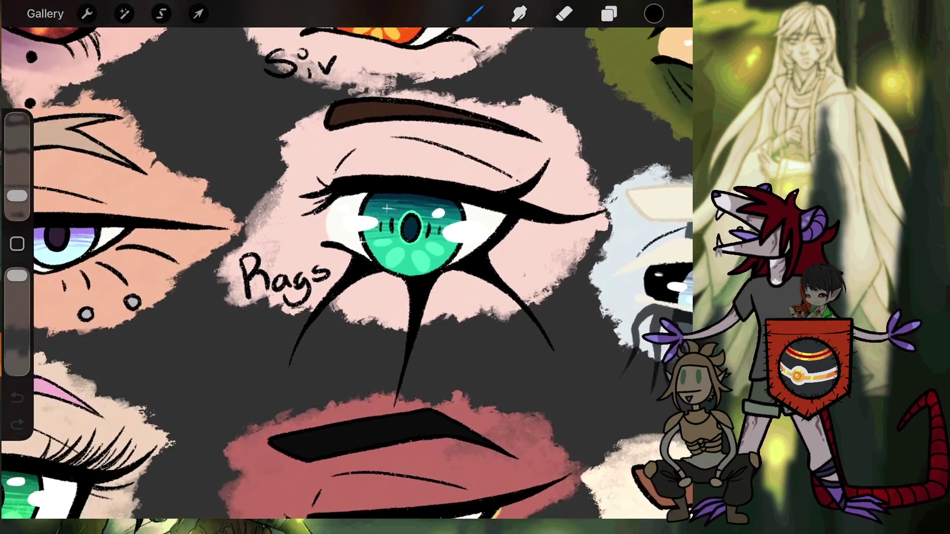
{"action": "scroll", "coordinate": [346, 248], "scroll_direction": "down", "scroll_amount": 2}
{"action": "scroll", "coordinate": [346, 247], "scroll_direction": "down", "scroll_amount": 4}
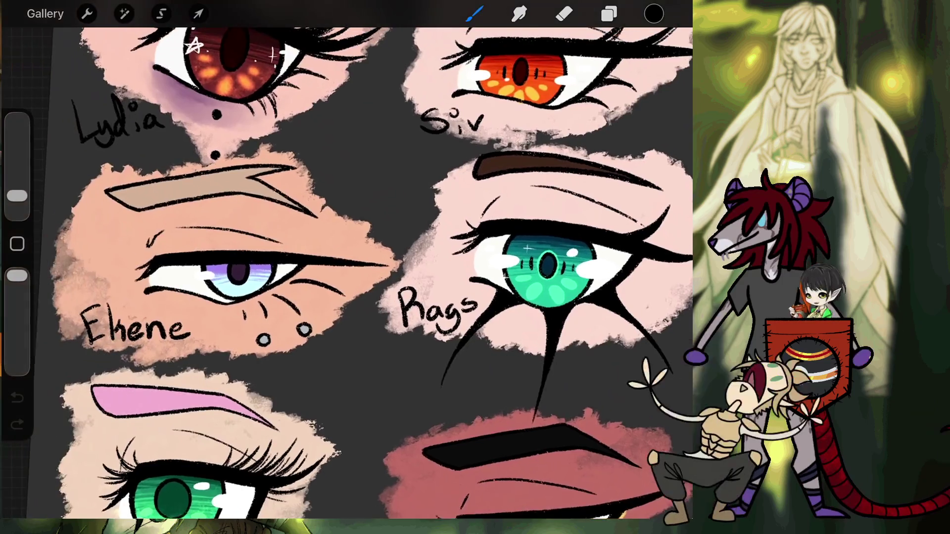
{"action": "scroll", "coordinate": [346, 247], "scroll_direction": "up", "scroll_amount": 1}
{"action": "scroll", "coordinate": [347, 272], "scroll_direction": "up", "scroll_amount": 1}
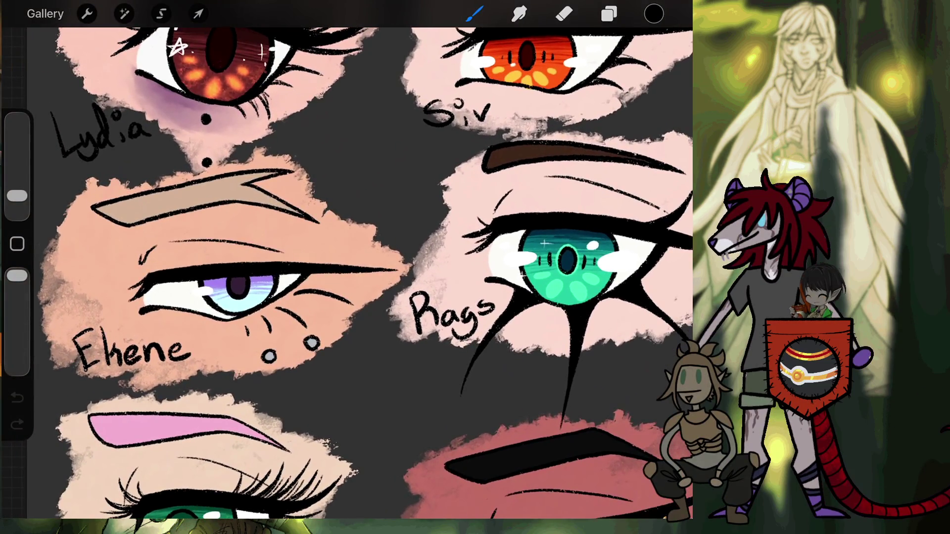
{"action": "scroll", "coordinate": [238, 287], "scroll_direction": "up", "scroll_amount": 5}
{"action": "scroll", "coordinate": [238, 288], "scroll_direction": "up", "scroll_amount": 1}
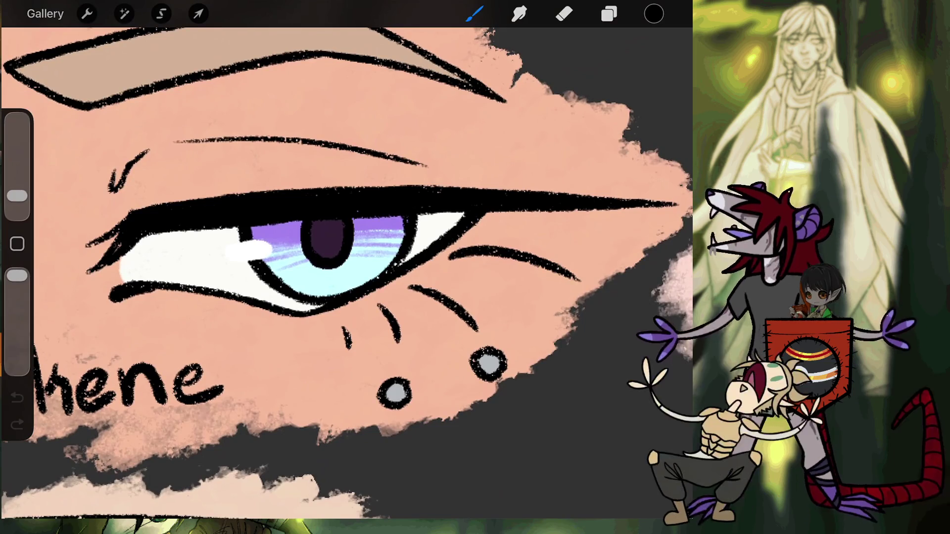
{"action": "scroll", "coordinate": [347, 272], "scroll_direction": "down", "scroll_amount": 10}
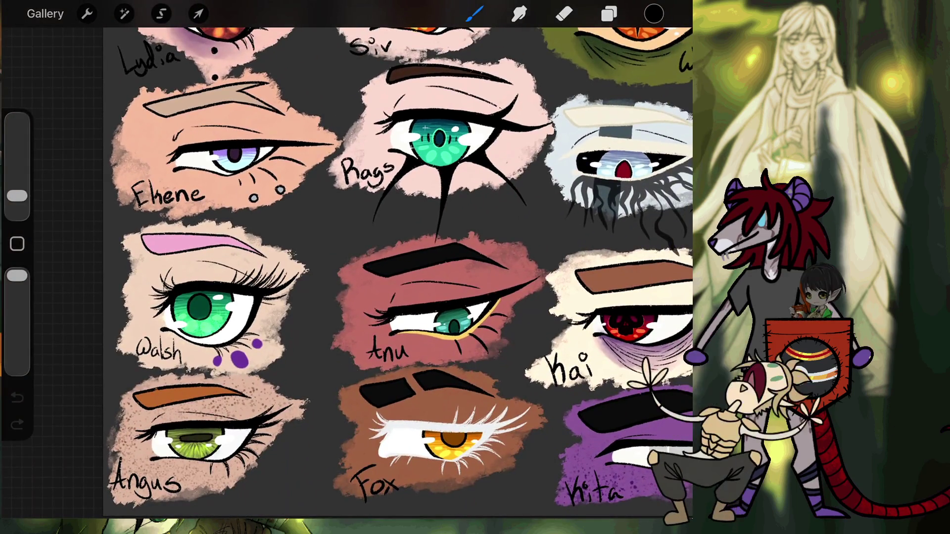
{"action": "scroll", "coordinate": [207, 430], "scroll_direction": "up", "scroll_amount": 10}
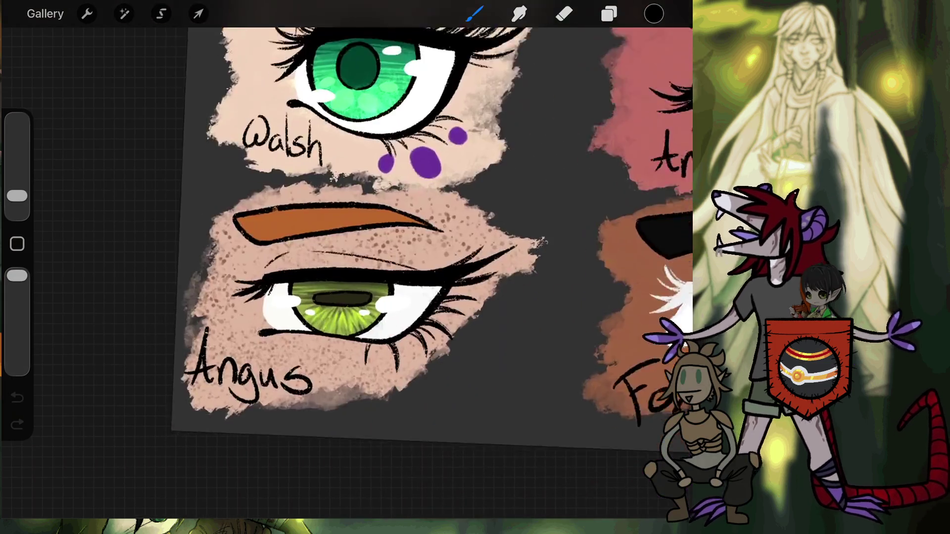
{"action": "scroll", "coordinate": [471, 307], "scroll_direction": "up", "scroll_amount": 3}
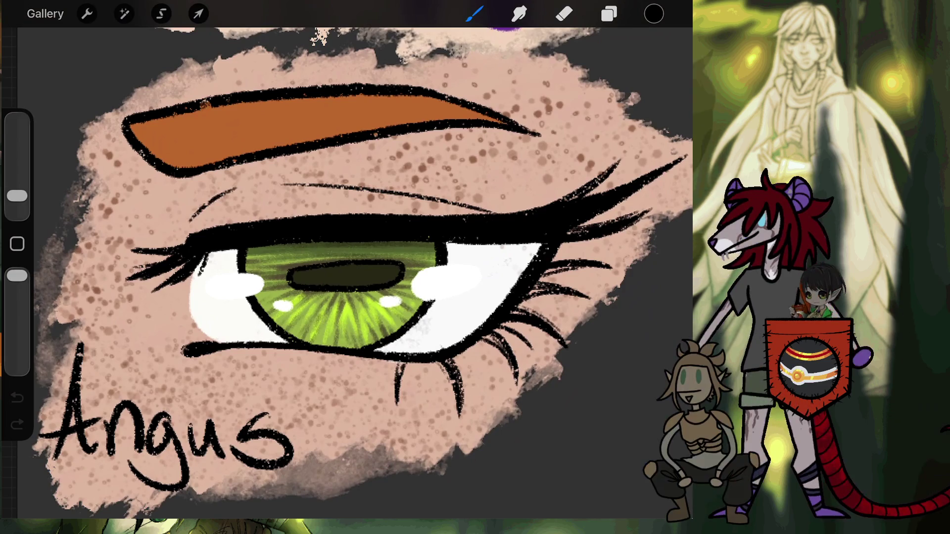
{"action": "scroll", "coordinate": [346, 260], "scroll_direction": "down", "scroll_amount": 3}
{"action": "scroll", "coordinate": [346, 260], "scroll_direction": "down", "scroll_amount": 3}
{"action": "scroll", "coordinate": [346, 237], "scroll_direction": "right", "scroll_amount": 10}
{"action": "scroll", "coordinate": [347, 238], "scroll_direction": "right", "scroll_amount": 5}
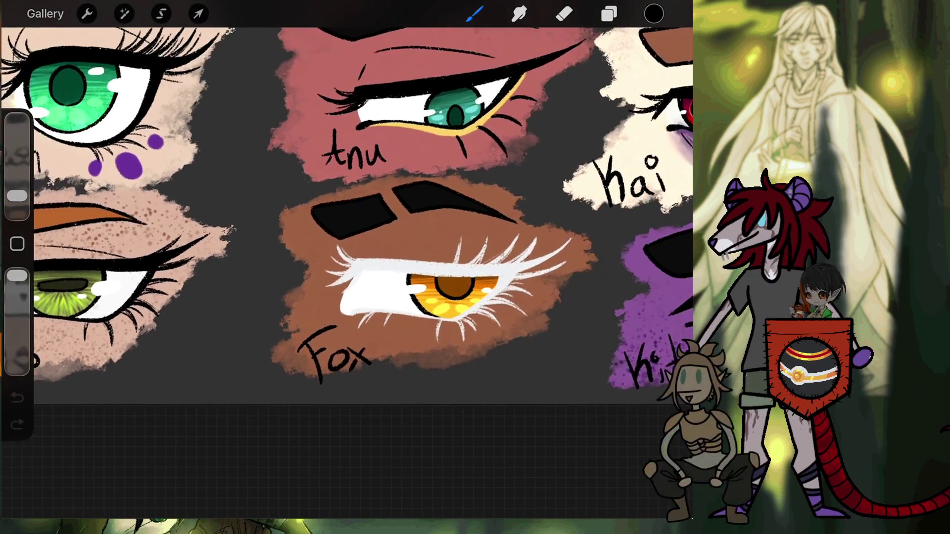
{"action": "scroll", "coordinate": [347, 237], "scroll_direction": "right", "scroll_amount": 5}
{"action": "scroll", "coordinate": [445, 198], "scroll_direction": "up", "scroll_amount": 2}
{"action": "scroll", "coordinate": [445, 198], "scroll_direction": "up", "scroll_amount": 3}
Step: Zoom around the Hai and Fox eye studies, then close the sheet back to the gallery
{"action": "scroll", "coordinate": [445, 197], "scroll_direction": "up", "scroll_amount": 2}
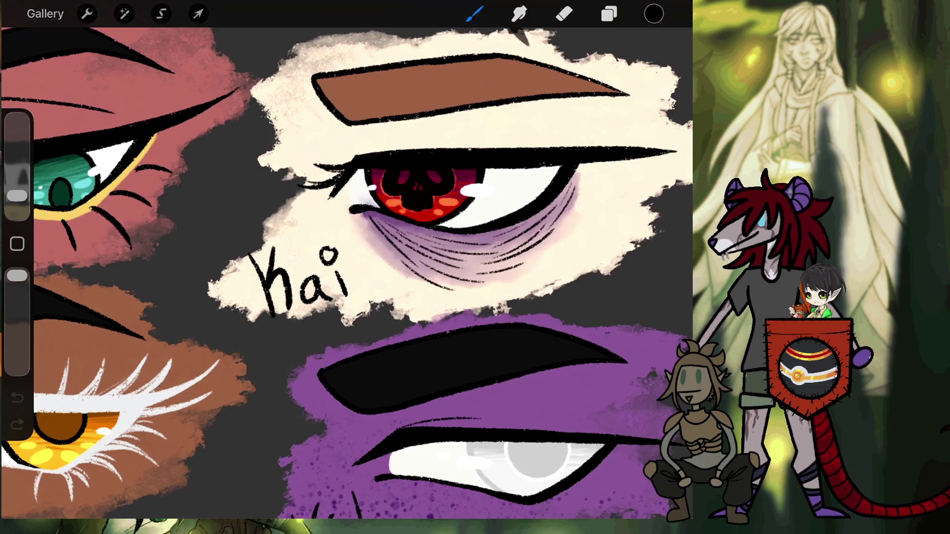
{"action": "scroll", "coordinate": [560, 124], "scroll_direction": "up", "scroll_amount": 2}
{"action": "scroll", "coordinate": [559, 124], "scroll_direction": "up", "scroll_amount": 2}
{"action": "scroll", "coordinate": [559, 124], "scroll_direction": "up", "scroll_amount": 1}
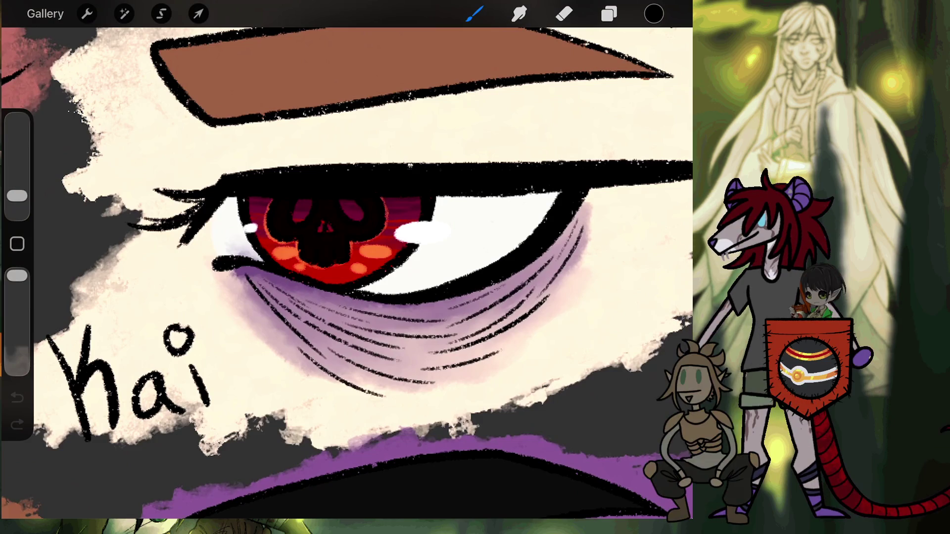
{"action": "scroll", "coordinate": [346, 260], "scroll_direction": "down", "scroll_amount": 5}
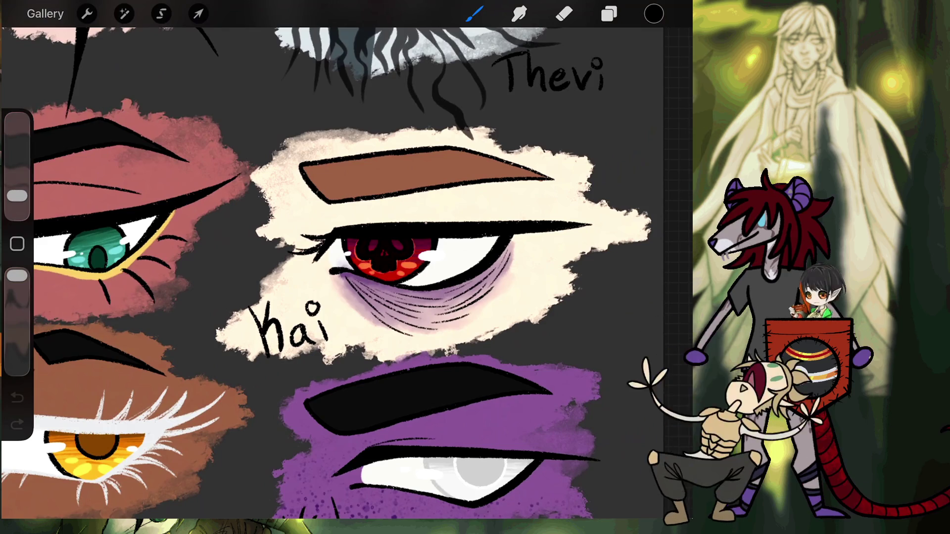
{"action": "scroll", "coordinate": [346, 267], "scroll_direction": "up", "scroll_amount": 3}
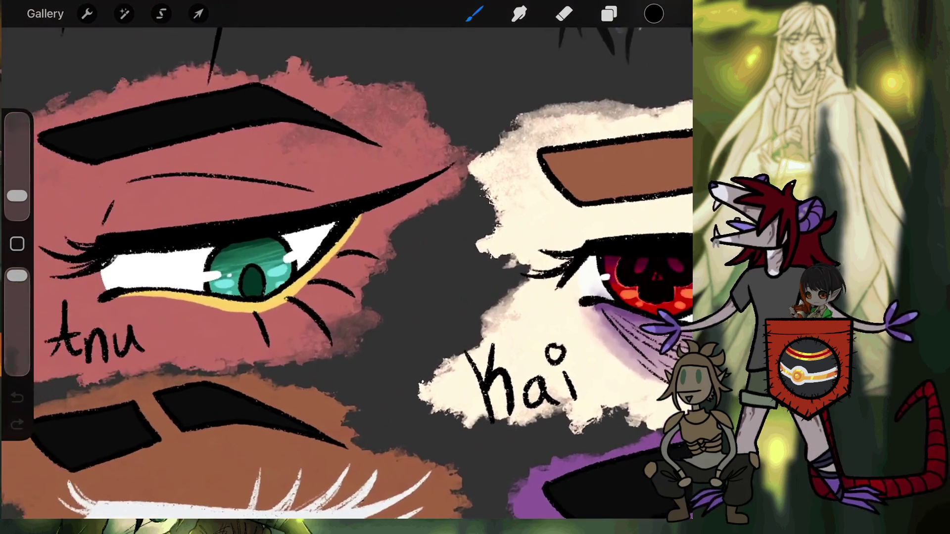
{"action": "scroll", "coordinate": [347, 267], "scroll_direction": "up", "scroll_amount": 1}
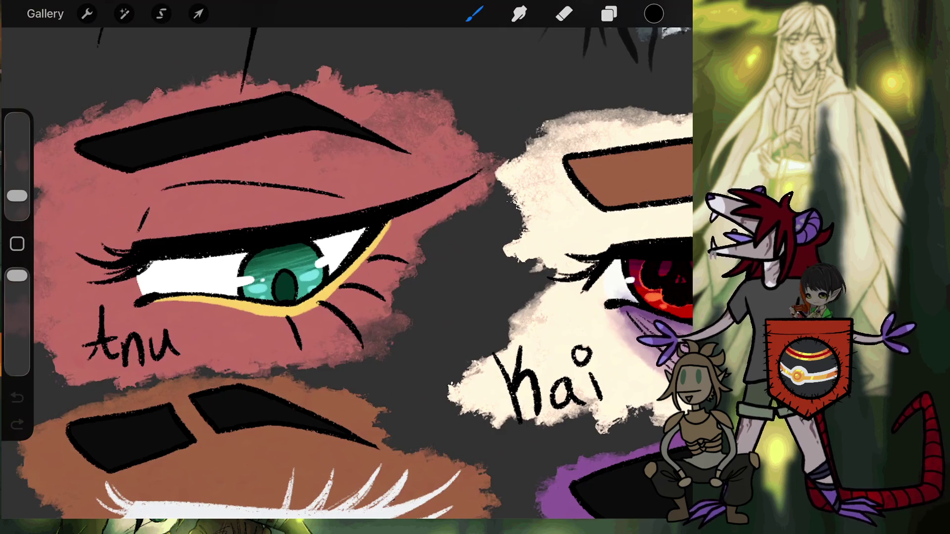
{"action": "scroll", "coordinate": [347, 267], "scroll_direction": "down", "scroll_amount": 3}
{"action": "scroll", "coordinate": [346, 297], "scroll_direction": "up", "scroll_amount": 3}
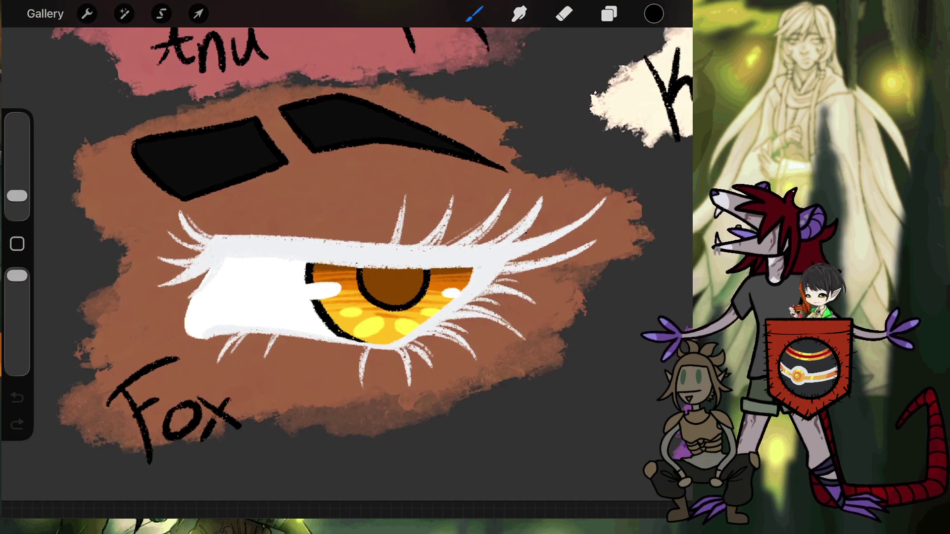
{"action": "left_click", "coordinate": [45, 13]}
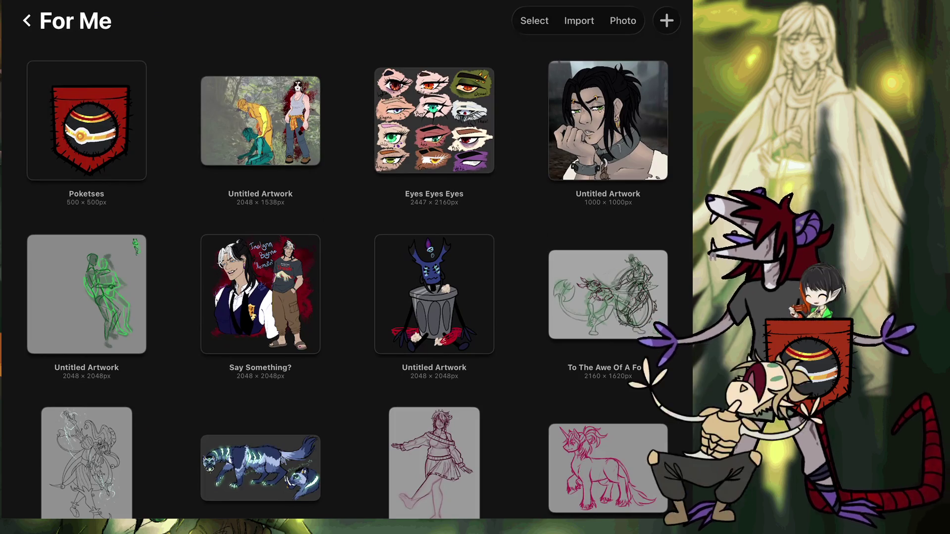
Step: Scroll to the forest Untitled Artwork, open it, and bring up the Layers panel
{"action": "scroll", "coordinate": [347, 278], "scroll_direction": "down", "scroll_amount": 1}
{"action": "scroll", "coordinate": [346, 277], "scroll_direction": "down", "scroll_amount": 5}
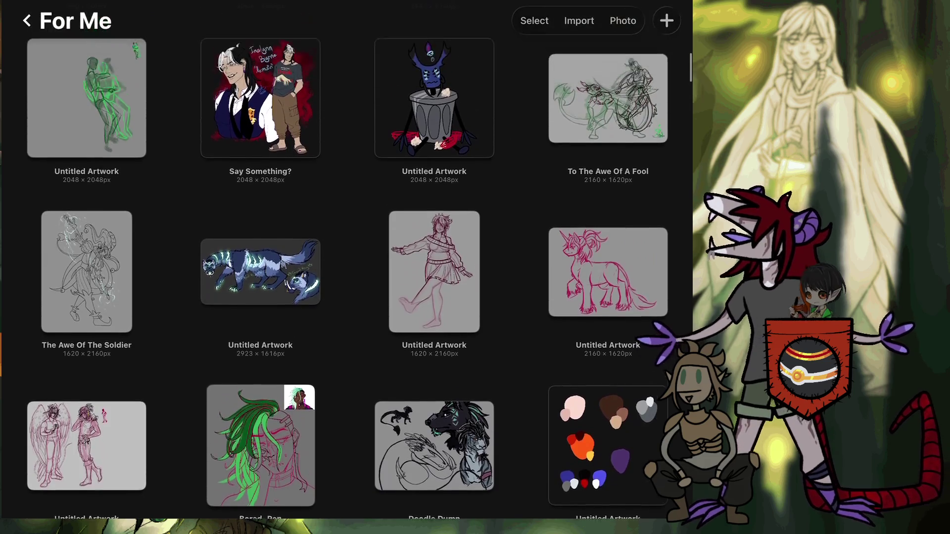
{"action": "scroll", "coordinate": [347, 277], "scroll_direction": "up", "scroll_amount": 5}
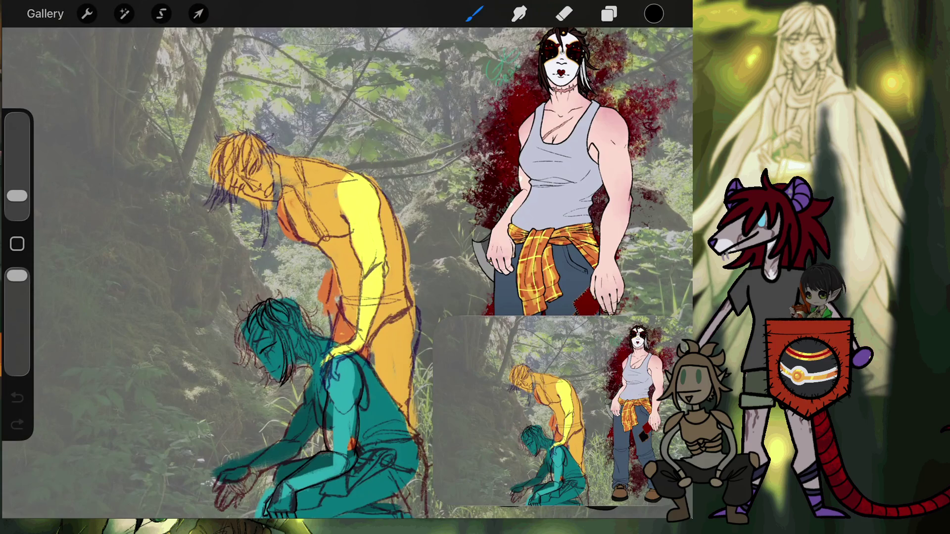
{"action": "left_click", "coordinate": [609, 14]}
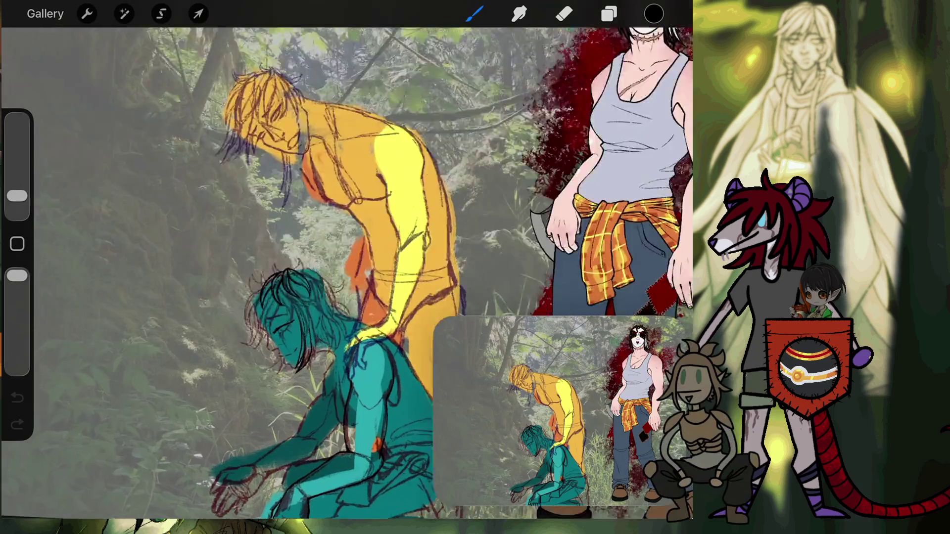
Step: Zoom into the teal head, undo the last stroke, and ink two curved hair strokes beside it
{"action": "scroll", "coordinate": [356, 205], "scroll_direction": "up", "scroll_amount": 5}
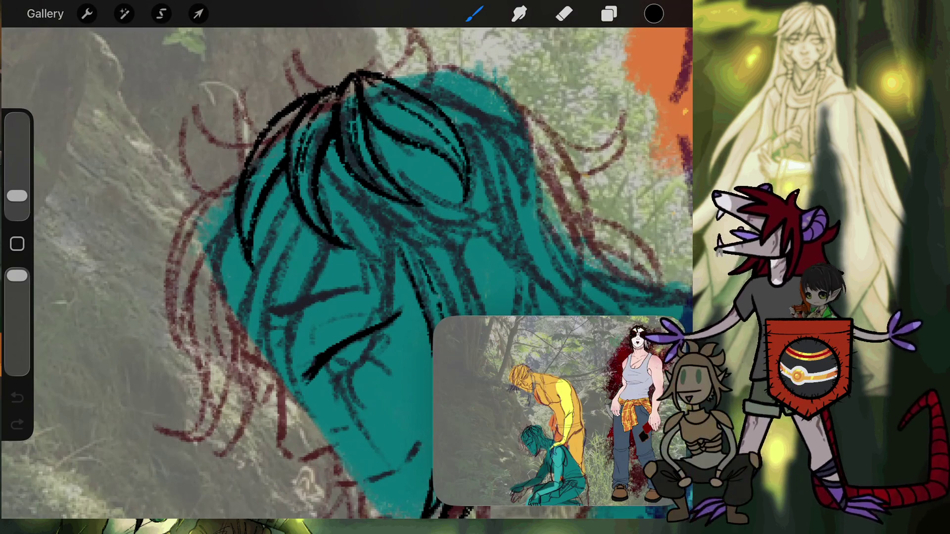
{"action": "scroll", "coordinate": [347, 272], "scroll_direction": "up", "scroll_amount": 5}
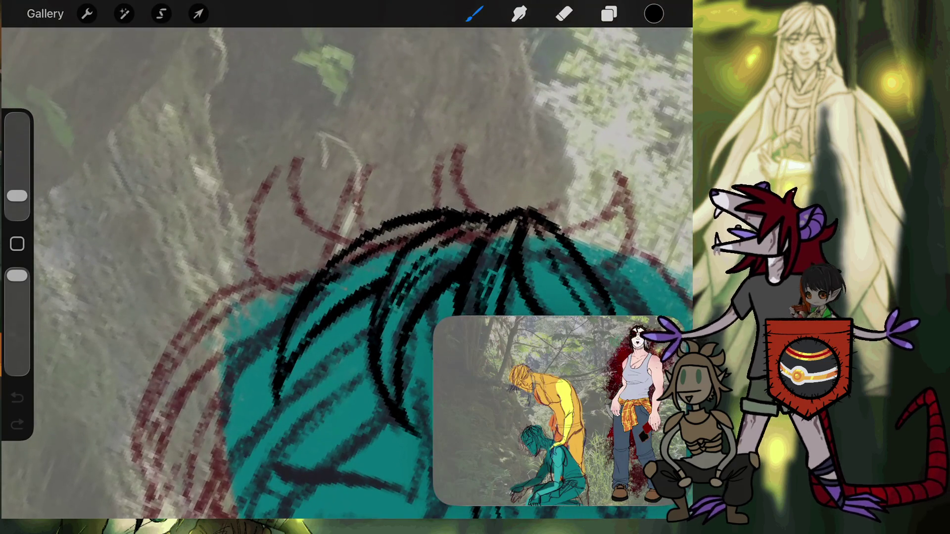
{"action": "left_click", "coordinate": [17, 398]}
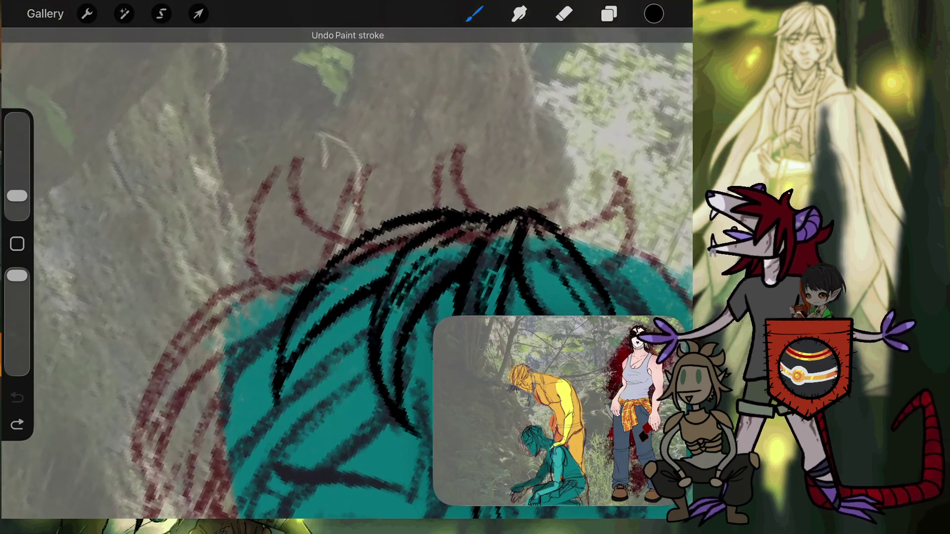
{"action": "mouse_move", "coordinate": [296, 296]}
{"action": "left_mouse_down"}
{"action": "mouse_move", "coordinate": [272, 166]}
{"action": "mouse_move", "coordinate": [314, 142]}
{"action": "mouse_move", "coordinate": [418, 210]}
{"action": "left_mouse_up"}
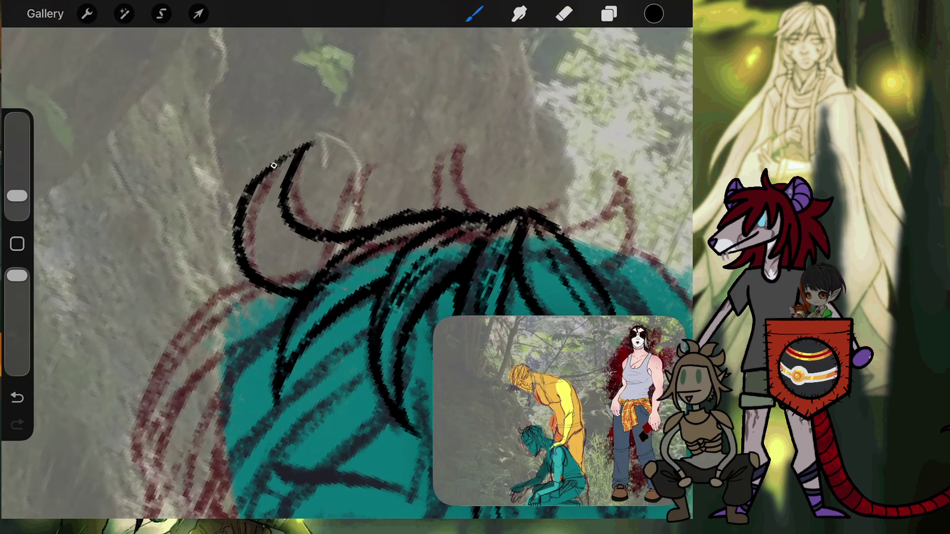
{"action": "left_click_drag", "start_coordinate": [272, 165], "coordinate": [314, 280]}
Step: Ink black lines down the head's left side and hair edge, removing the last thickening stroke
{"action": "scroll", "coordinate": [346, 272], "scroll_direction": "down", "scroll_amount": 5}
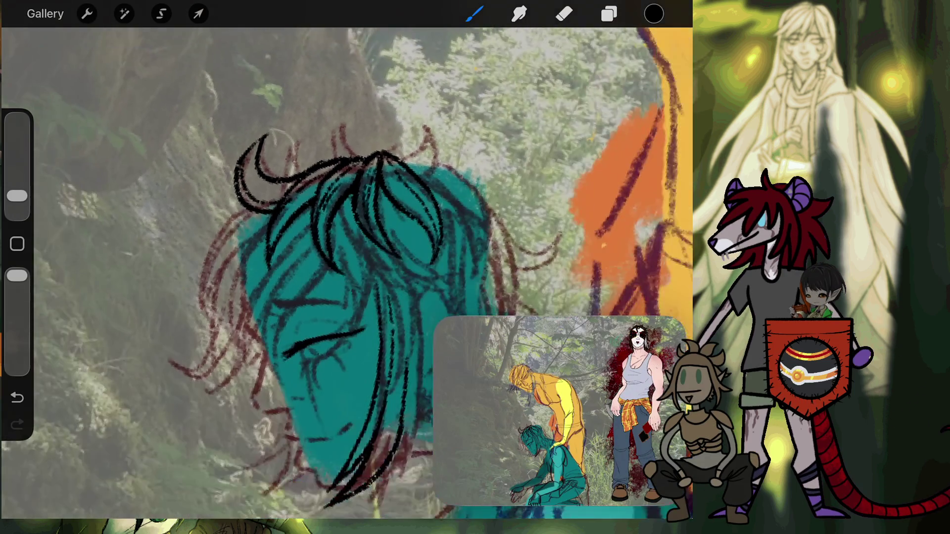
{"action": "scroll", "coordinate": [297, 223], "scroll_direction": "up", "scroll_amount": 5}
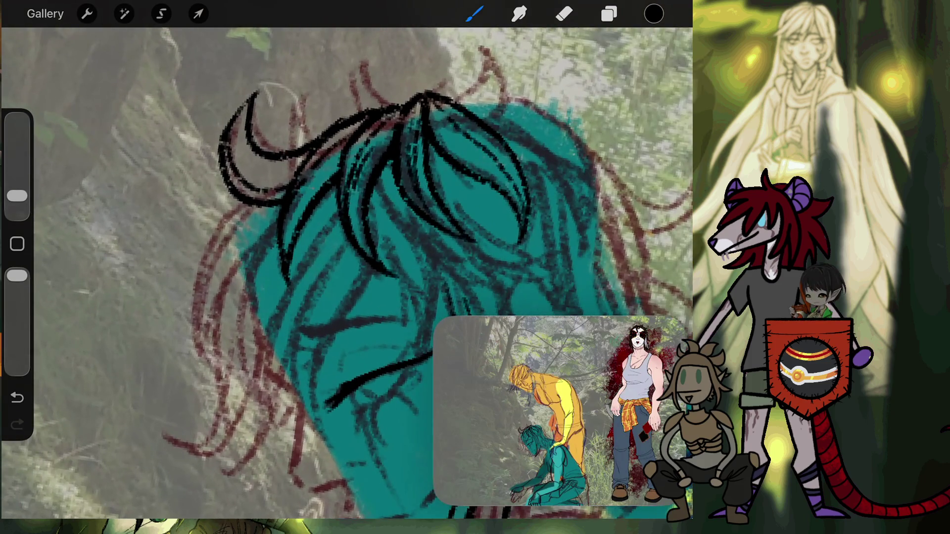
{"action": "mouse_move", "coordinate": [248, 200]}
{"action": "left_mouse_down"}
{"action": "mouse_move", "coordinate": [218, 388]}
{"action": "mouse_move", "coordinate": [248, 260]}
{"action": "left_mouse_up"}
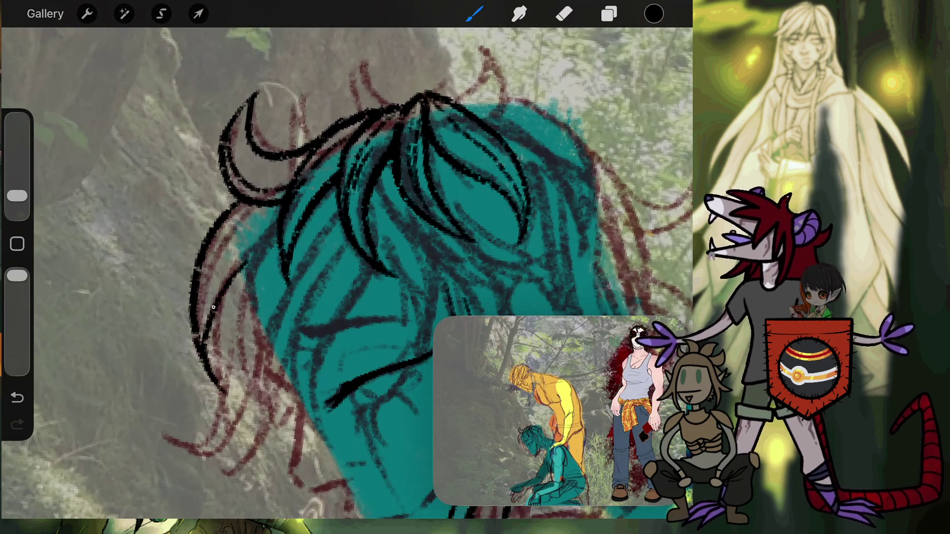
{"action": "left_click_drag", "start_coordinate": [213, 307], "coordinate": [256, 252]}
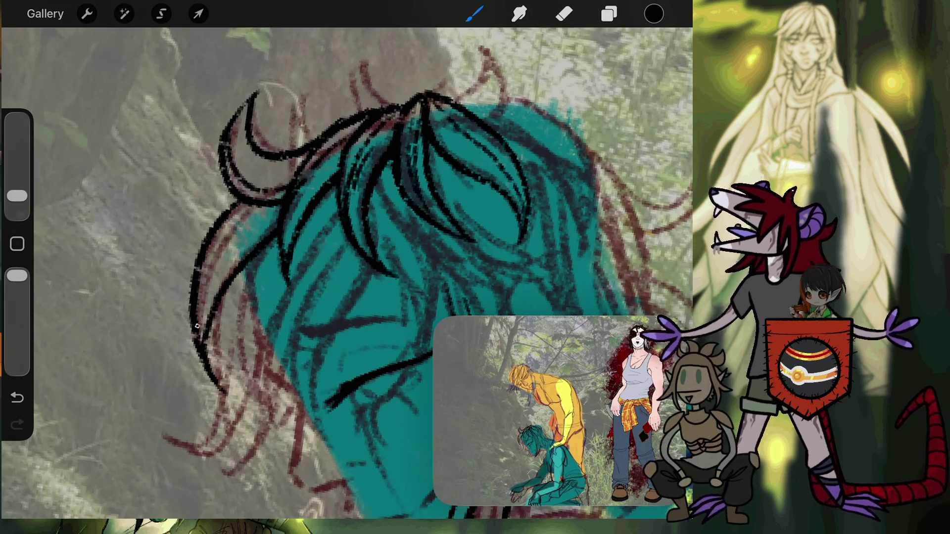
{"action": "left_click_drag", "start_coordinate": [198, 327], "coordinate": [257, 206]}
{"action": "key", "text": "ctrl+z"}
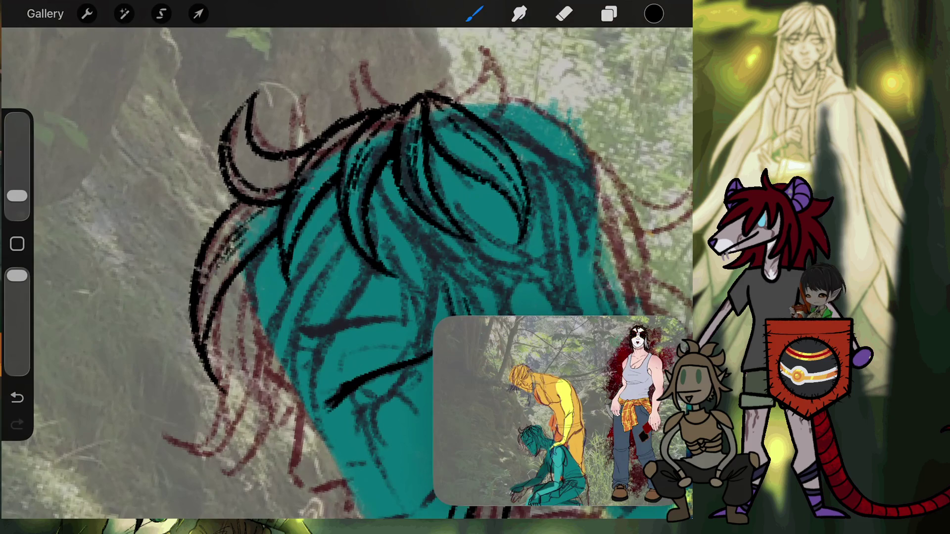
Step: Ink hair strands off the loop and a spike above the head, redrawing the left spike line
{"action": "scroll", "coordinate": [347, 198], "scroll_direction": "up", "scroll_amount": 3}
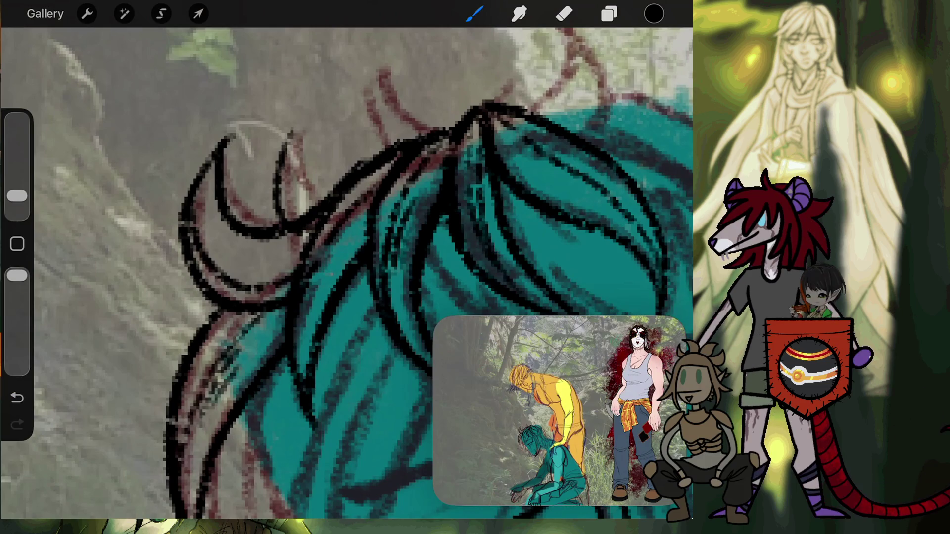
{"action": "left_click_drag", "start_coordinate": [292, 131], "coordinate": [278, 217]}
{"action": "left_click_drag", "start_coordinate": [288, 155], "coordinate": [342, 181]}
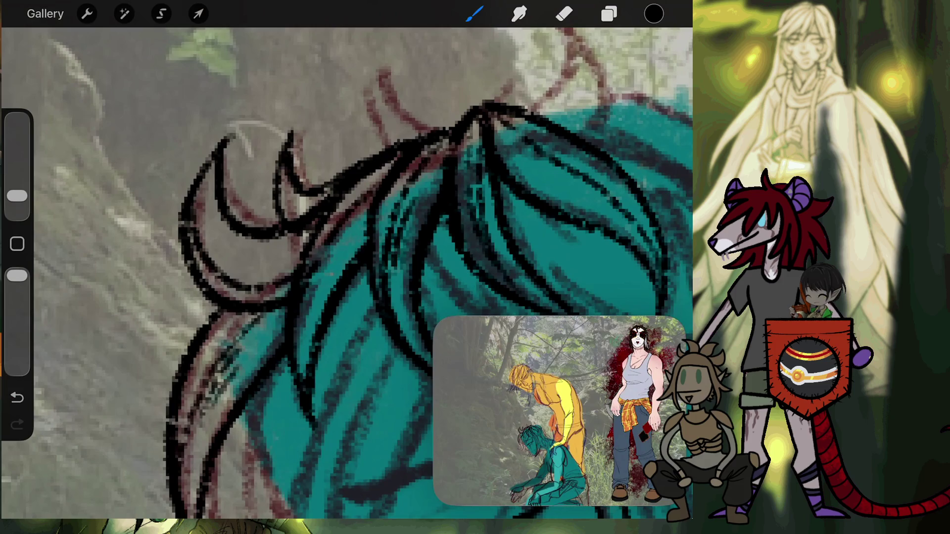
{"action": "mouse_move", "coordinate": [383, 146]}
{"action": "left_mouse_down"}
{"action": "mouse_move", "coordinate": [369, 80]}
{"action": "mouse_move", "coordinate": [432, 123]}
{"action": "left_mouse_up"}
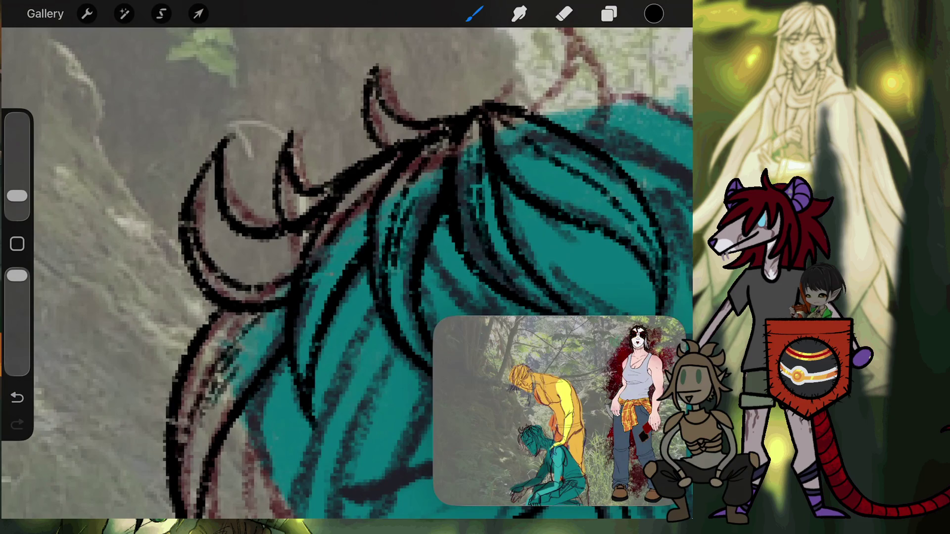
{"action": "left_click_drag", "start_coordinate": [377, 148], "coordinate": [373, 58]}
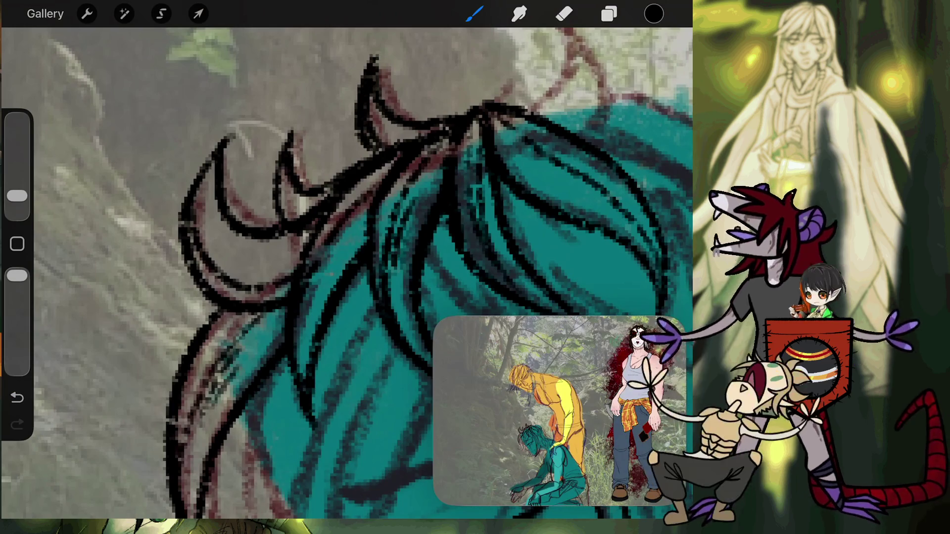
{"action": "key", "text": "ctrl+z"}
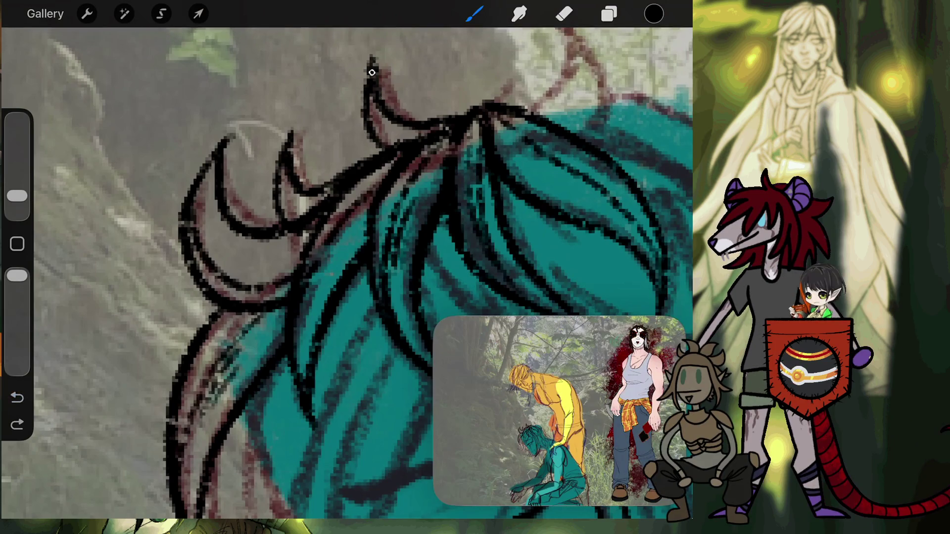
{"action": "left_click_drag", "start_coordinate": [372, 61], "coordinate": [381, 147]}
{"action": "scroll", "coordinate": [347, 248], "scroll_direction": "down", "scroll_amount": 3}
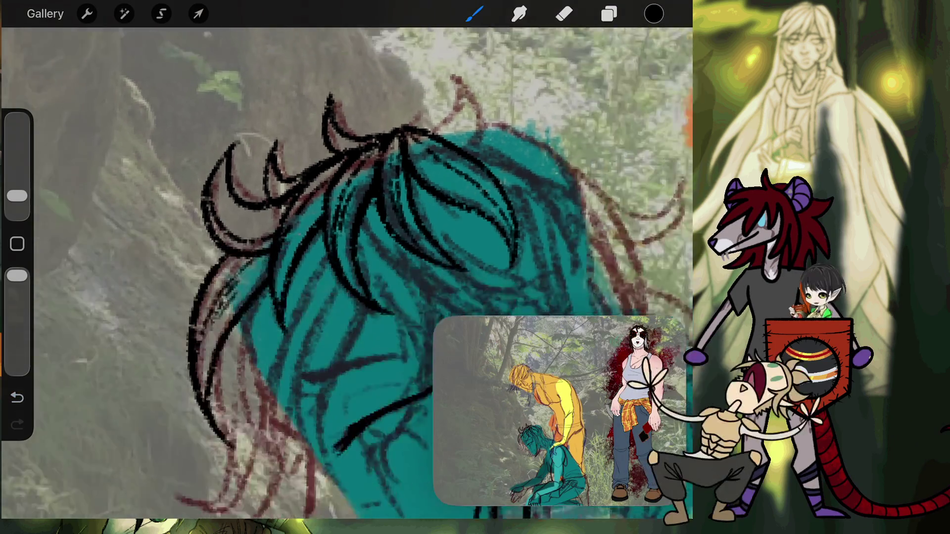
{"action": "scroll", "coordinate": [347, 273], "scroll_direction": "down", "scroll_amount": 3}
{"action": "scroll", "coordinate": [347, 272], "scroll_direction": "up", "scroll_amount": 3}
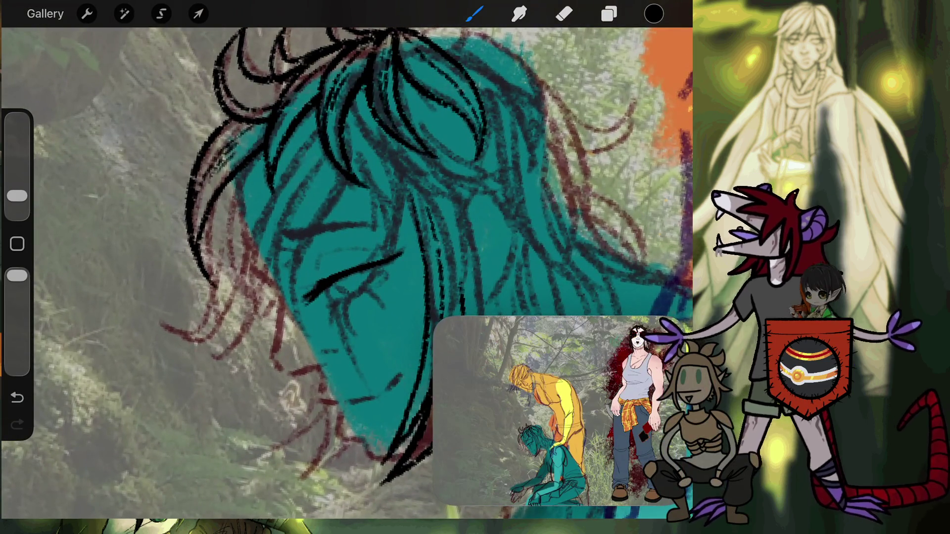
{"action": "scroll", "coordinate": [347, 247], "scroll_direction": "up", "scroll_amount": 3}
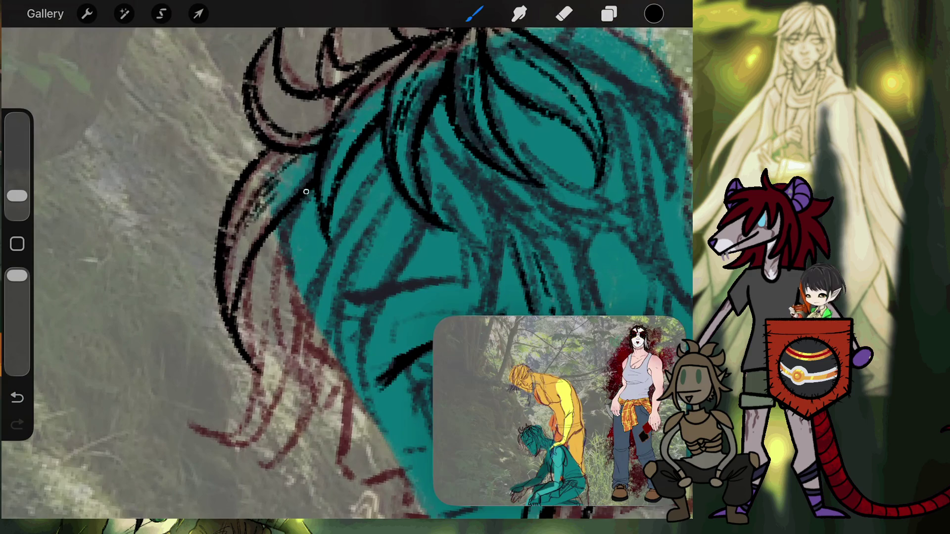
Step: Ink a curve down the hair's left edge plus one long and one short strand line
{"action": "left_click_drag", "start_coordinate": [282, 238], "coordinate": [324, 406]}
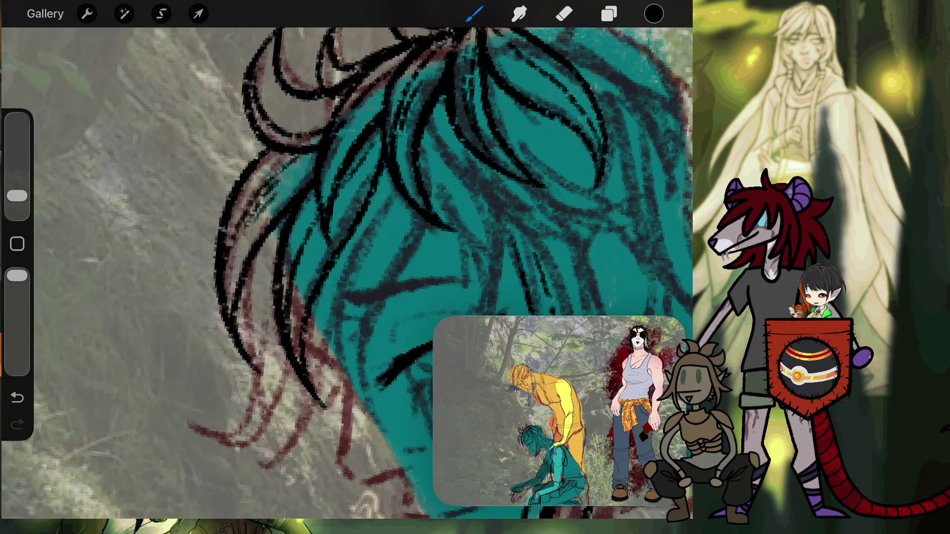
{"action": "left_click_drag", "start_coordinate": [381, 171], "coordinate": [393, 429]}
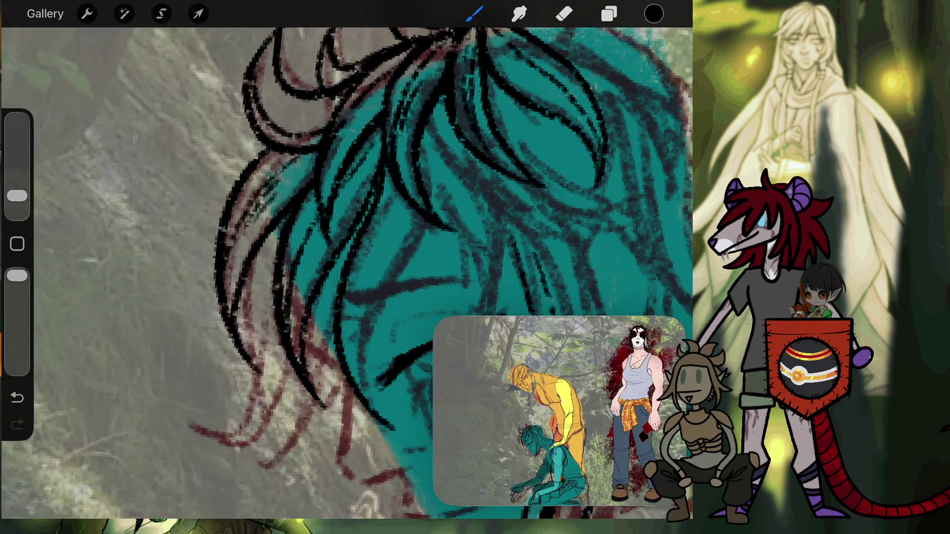
{"action": "left_click_drag", "start_coordinate": [405, 257], "coordinate": [420, 214]}
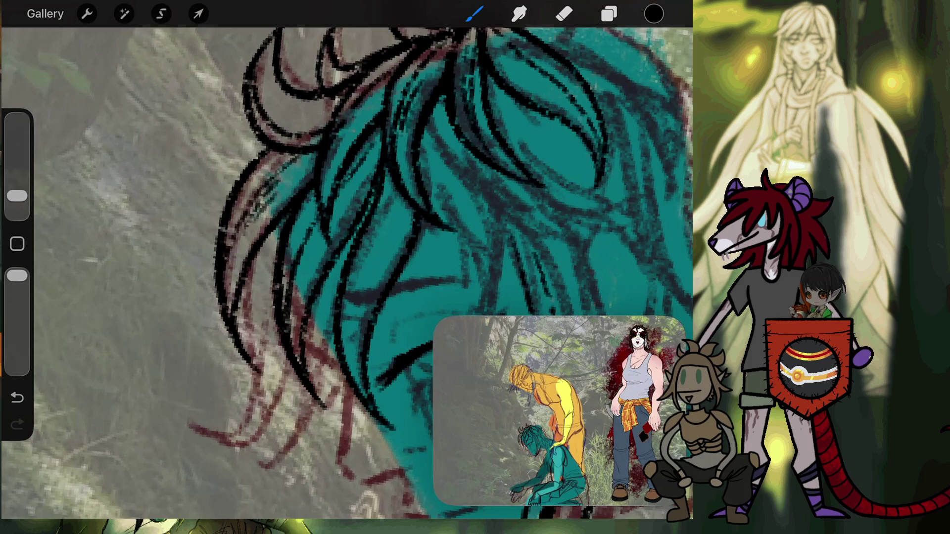
{"action": "scroll", "coordinate": [347, 272], "scroll_direction": "down", "scroll_amount": 3}
{"action": "scroll", "coordinate": [346, 272], "scroll_direction": "up", "scroll_amount": 5}
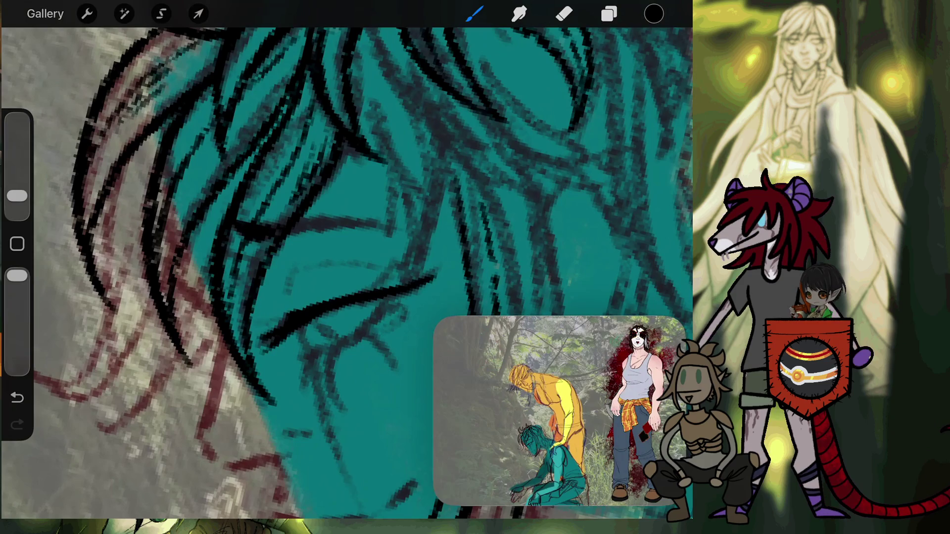
Step: Ink another black strand line across the teal hair
{"action": "scroll", "coordinate": [241, 226], "scroll_direction": "up", "scroll_amount": 3}
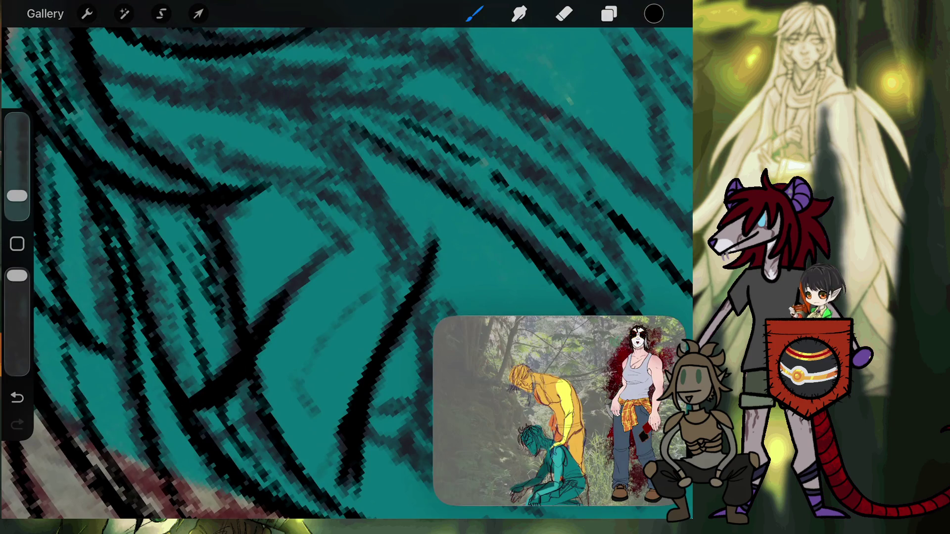
{"action": "left_click_drag", "start_coordinate": [339, 239], "coordinate": [272, 301]}
{"action": "scroll", "coordinate": [346, 272], "scroll_direction": "down", "scroll_amount": 1}
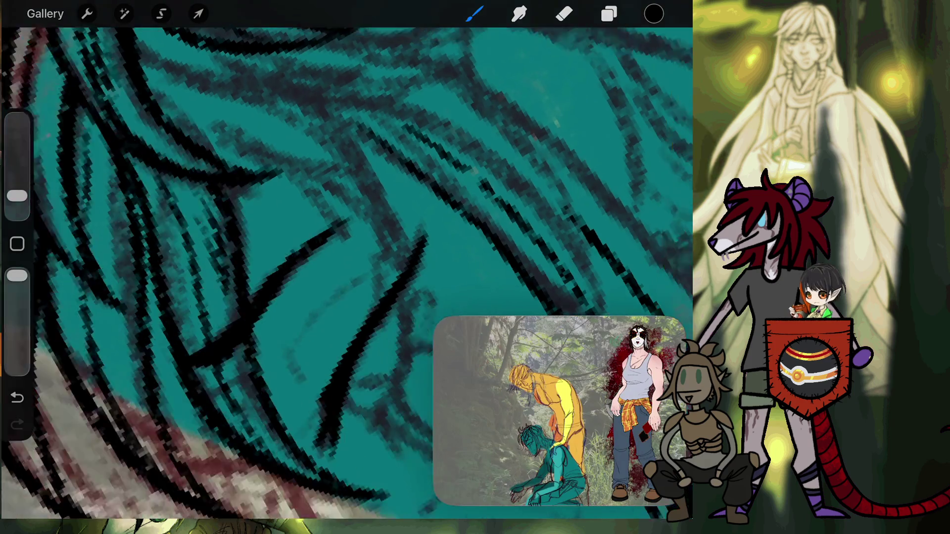
{"action": "scroll", "coordinate": [347, 272], "scroll_direction": "down", "scroll_amount": 2}
{"action": "scroll", "coordinate": [271, 221], "scroll_direction": "up", "scroll_amount": 5}
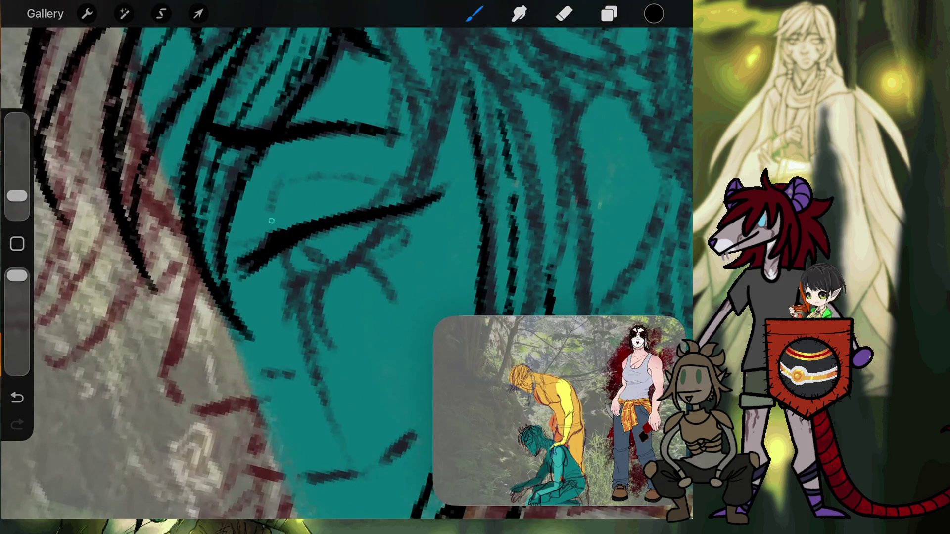
Step: Remove a stray line beside the eye, then ink the iris and lower eyelid loop
{"action": "left_click_drag", "start_coordinate": [271, 221], "coordinate": [281, 179]}
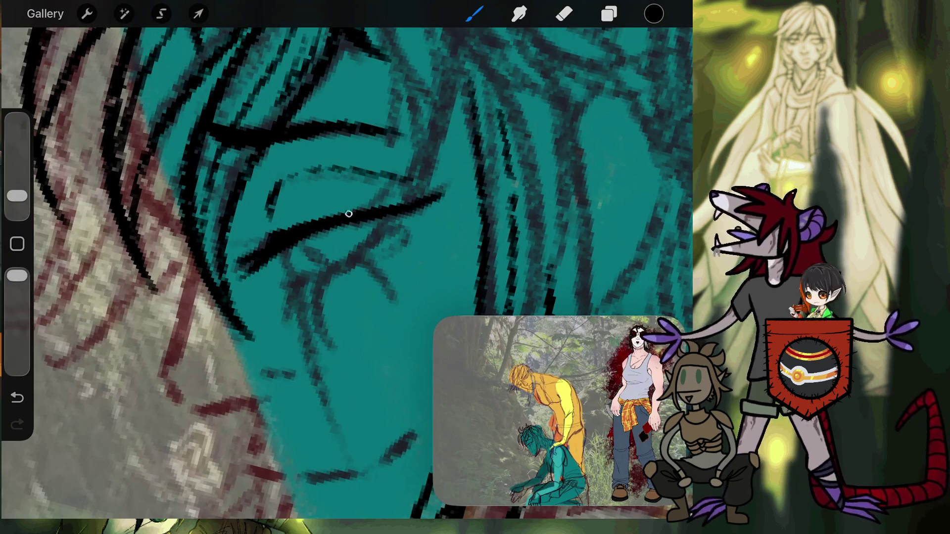
{"action": "key", "text": "ctrl+z"}
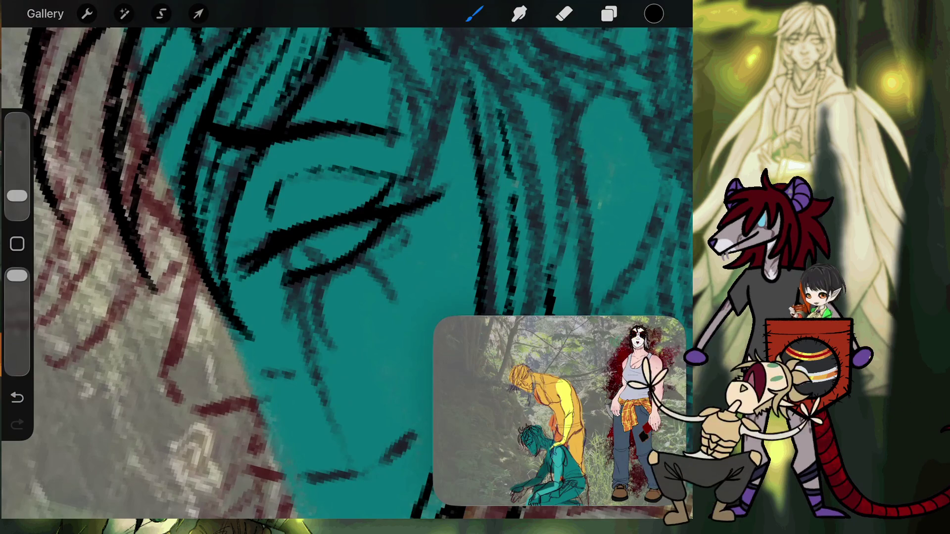
{"action": "left_click_drag", "start_coordinate": [293, 274], "coordinate": [282, 244]}
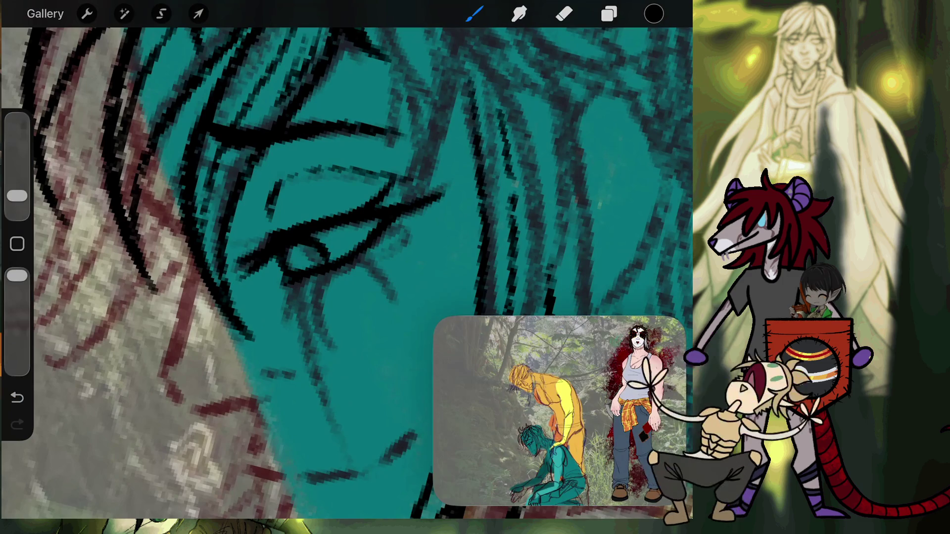
{"action": "scroll", "coordinate": [319, 265], "scroll_direction": "up", "scroll_amount": 5}
{"action": "scroll", "coordinate": [268, 239], "scroll_direction": "up", "scroll_amount": 2}
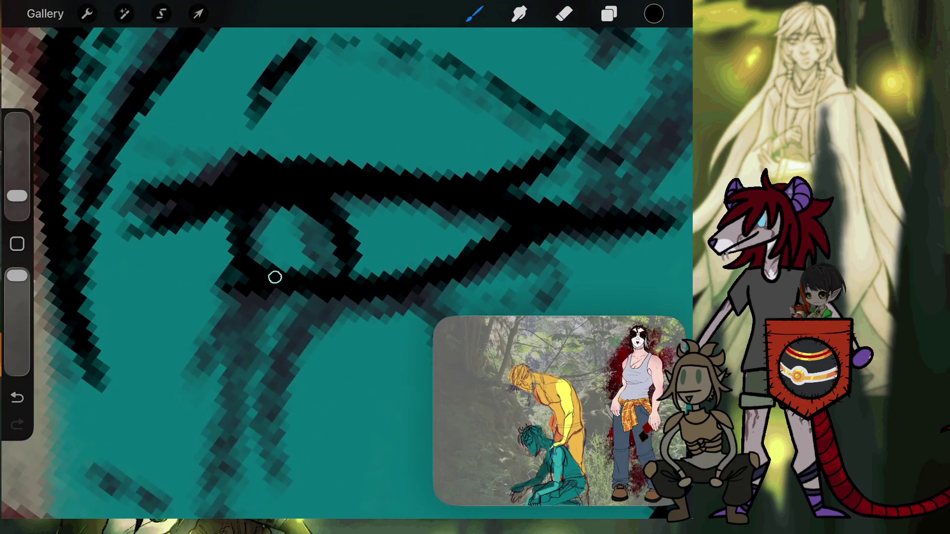
{"action": "scroll", "coordinate": [268, 239], "scroll_direction": "down", "scroll_amount": 2}
{"action": "scroll", "coordinate": [277, 248], "scroll_direction": "down", "scroll_amount": 5}
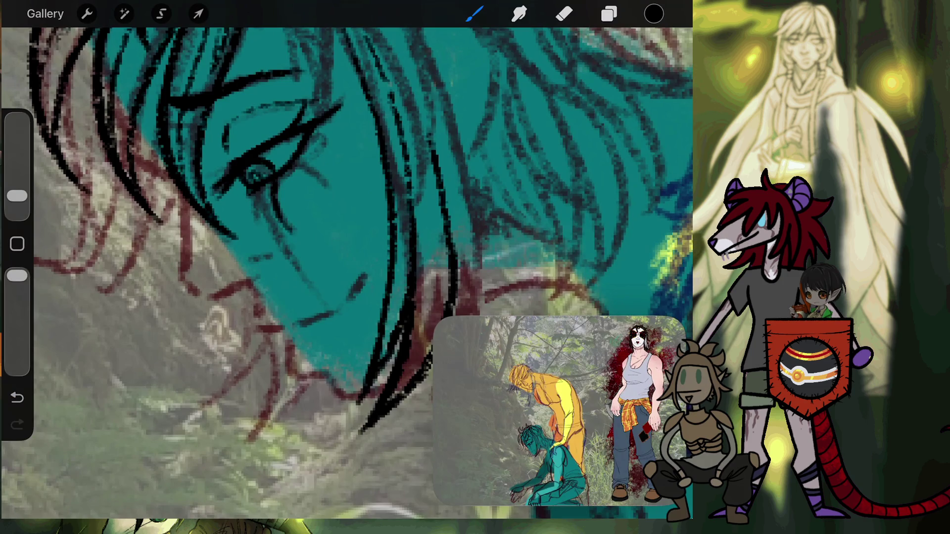
{"action": "scroll", "coordinate": [231, 207], "scroll_direction": "up", "scroll_amount": 5}
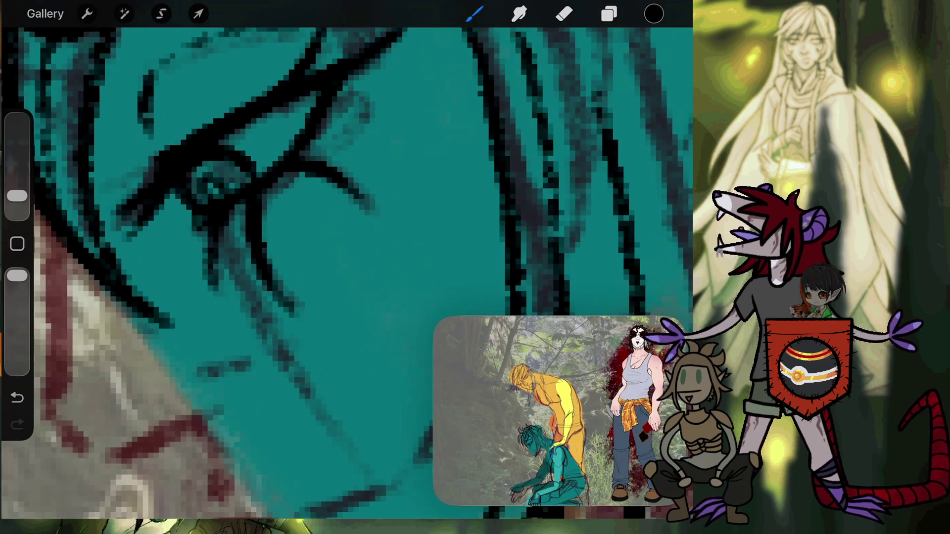
{"action": "scroll", "coordinate": [322, 198], "scroll_direction": "down", "scroll_amount": 5}
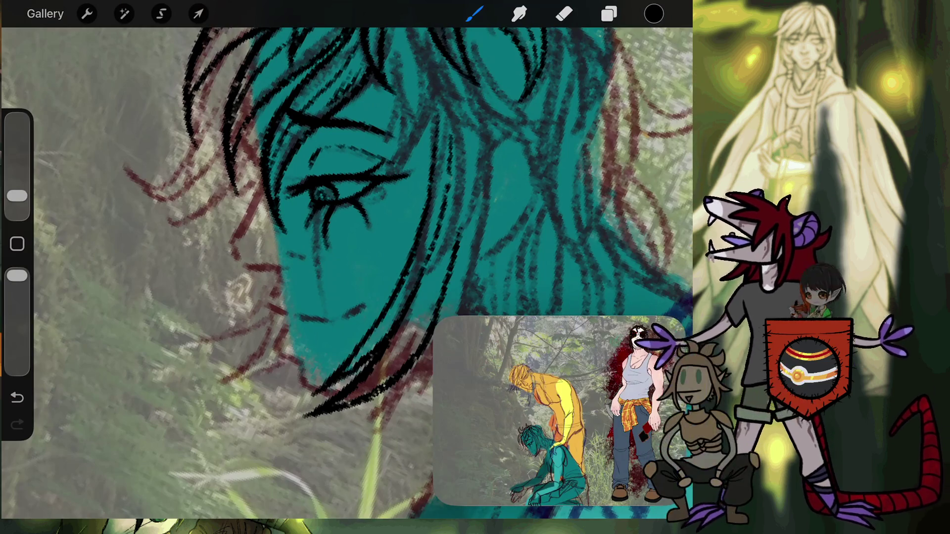
{"action": "scroll", "coordinate": [347, 272], "scroll_direction": "down", "scroll_amount": 5}
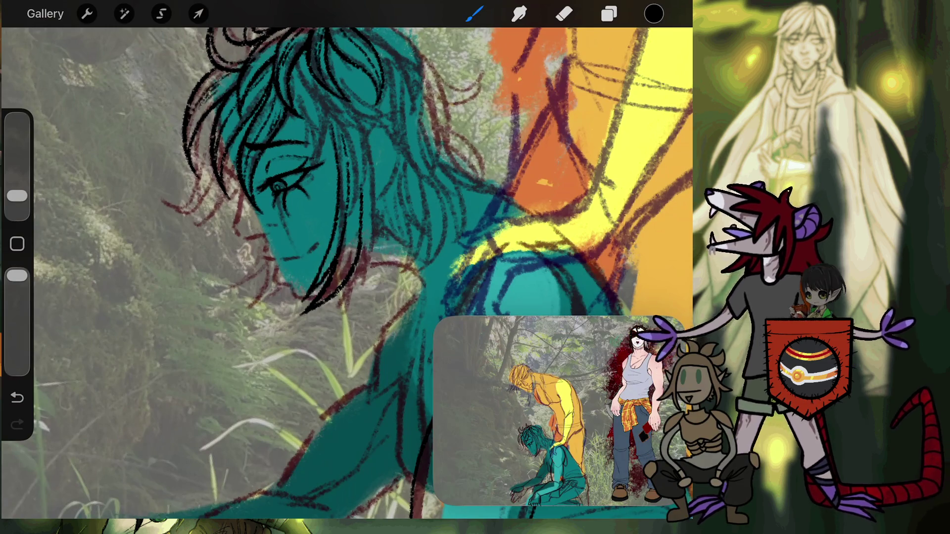
Step: Ink four curved and thin strand lines through the hair along the hairline
{"action": "scroll", "coordinate": [317, 223], "scroll_direction": "up", "scroll_amount": 10}
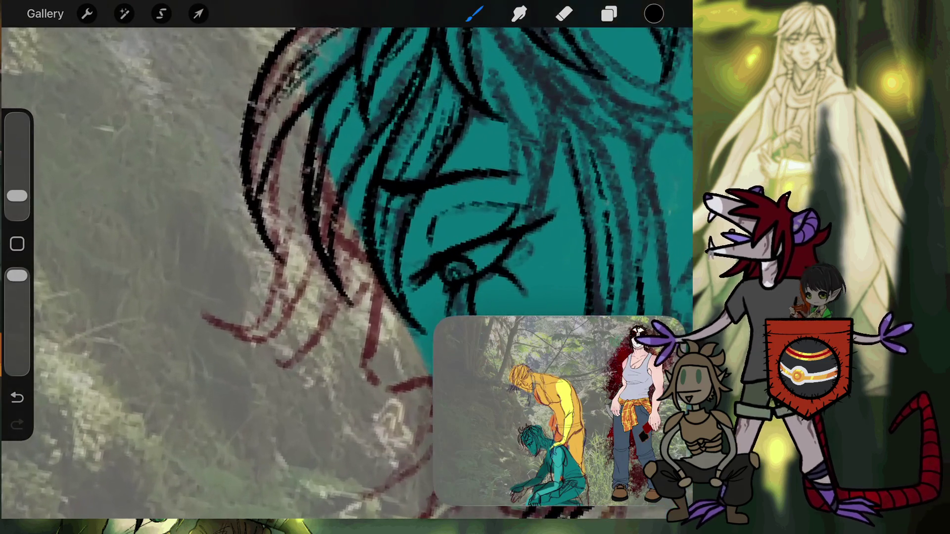
{"action": "scroll", "coordinate": [346, 223], "scroll_direction": "up", "scroll_amount": 3}
{"action": "mouse_move", "coordinate": [148, 316]}
{"action": "left_mouse_down"}
{"action": "mouse_move", "coordinate": [207, 328]}
{"action": "mouse_move", "coordinate": [235, 149]}
{"action": "left_mouse_up"}
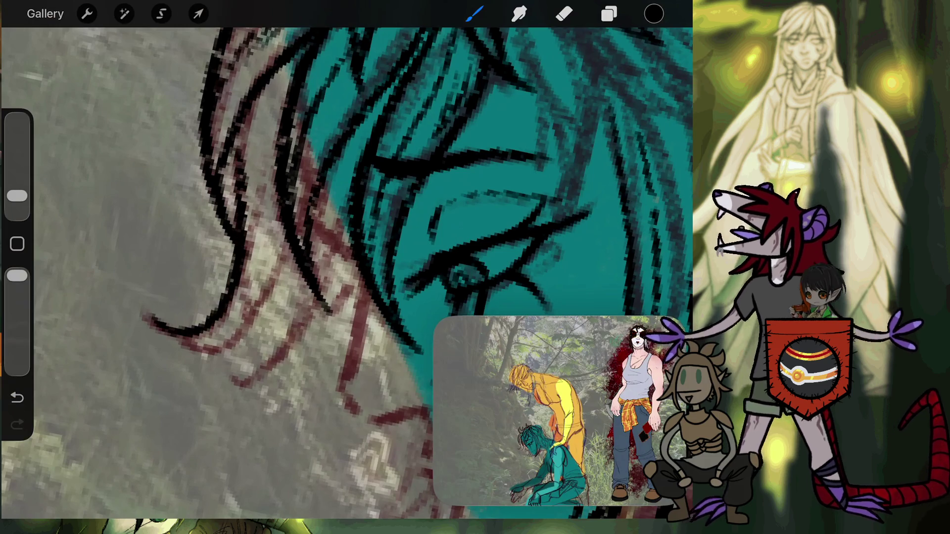
{"action": "left_click_drag", "start_coordinate": [240, 181], "coordinate": [249, 101]}
{"action": "mouse_move", "coordinate": [155, 316]}
{"action": "left_mouse_down"}
{"action": "mouse_move", "coordinate": [258, 325]}
{"action": "mouse_move", "coordinate": [292, 237]}
{"action": "left_mouse_up"}
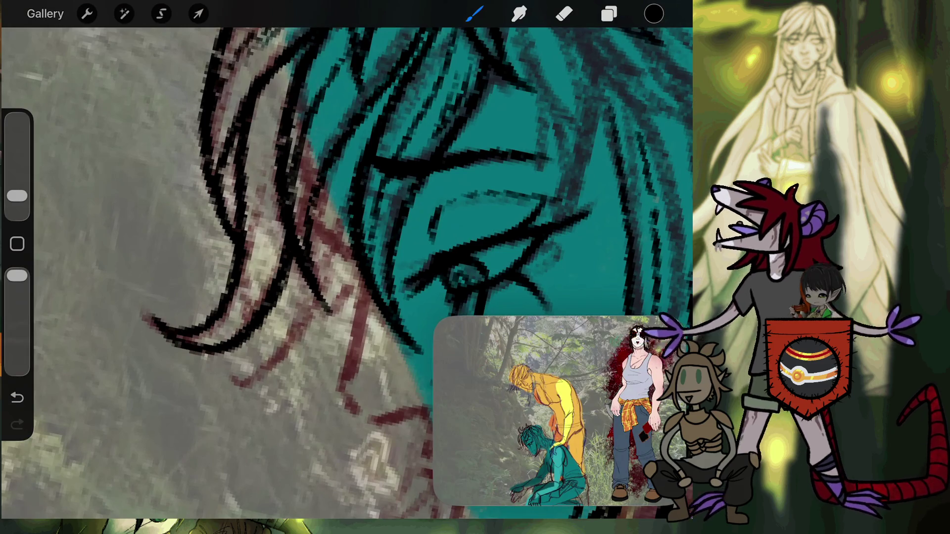
{"action": "left_click_drag", "start_coordinate": [252, 265], "coordinate": [271, 92]}
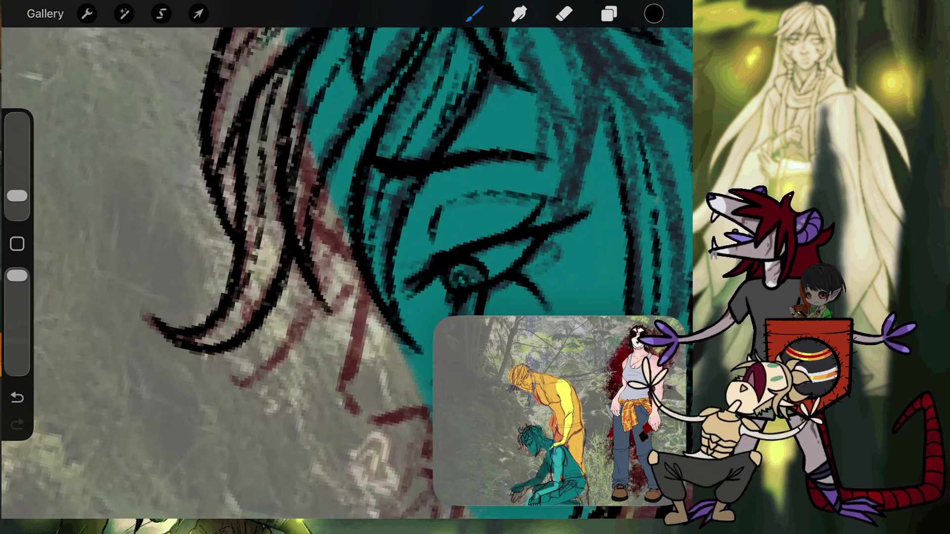
Step: Add a short hairline stroke, then ink a strand beside the cheek, undoing and redrawing it
{"action": "scroll", "coordinate": [347, 272], "scroll_direction": "up", "scroll_amount": 3}
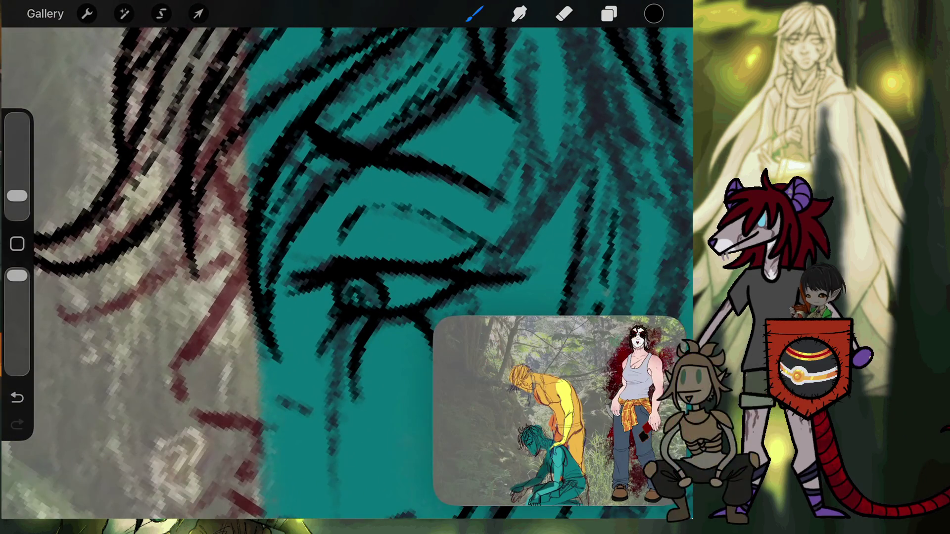
{"action": "left_click_drag", "start_coordinate": [226, 194], "coordinate": [214, 142]}
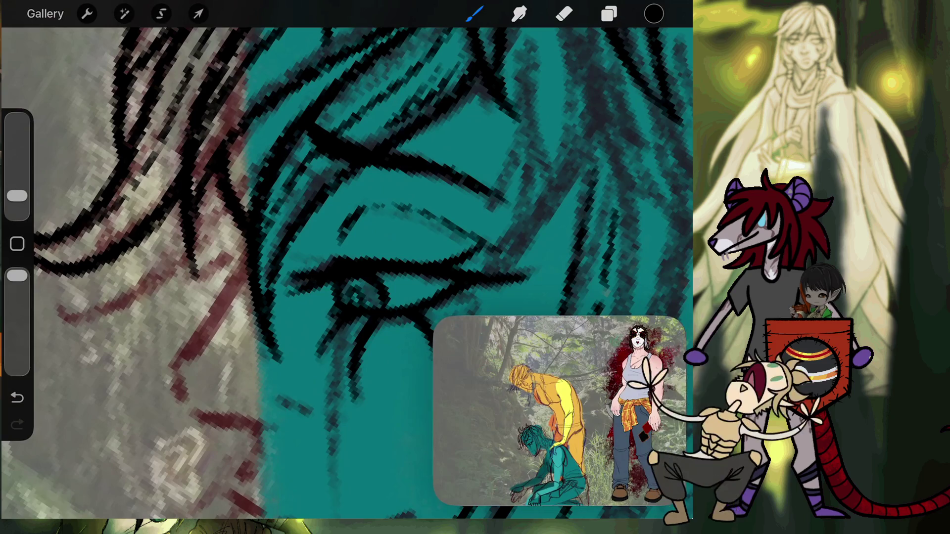
{"action": "scroll", "coordinate": [347, 273], "scroll_direction": "down", "scroll_amount": 5}
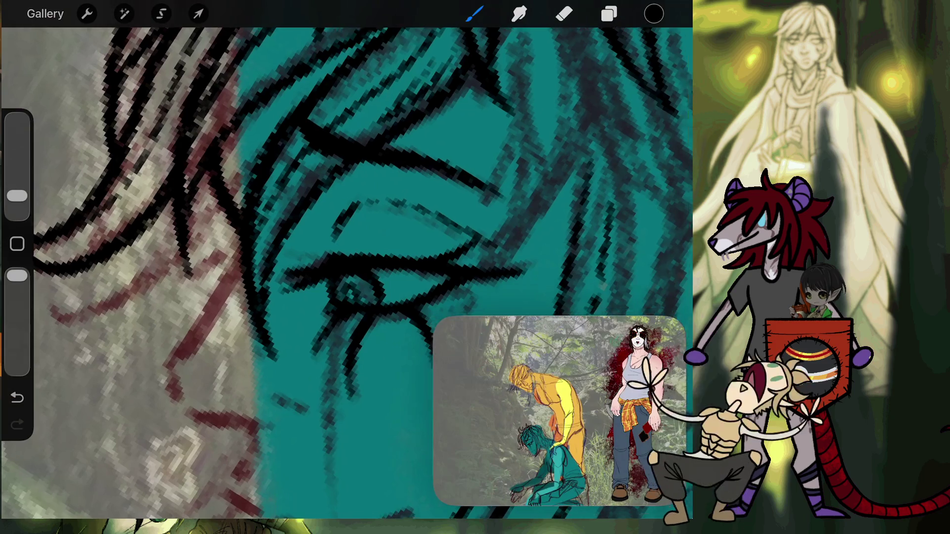
{"action": "scroll", "coordinate": [347, 272], "scroll_direction": "up", "scroll_amount": 5}
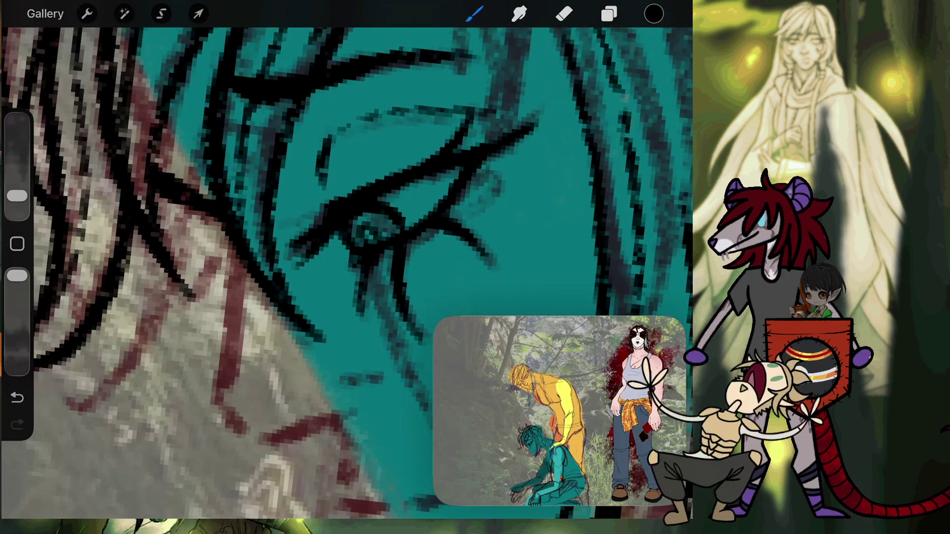
{"action": "scroll", "coordinate": [346, 272], "scroll_direction": "down", "scroll_amount": 2}
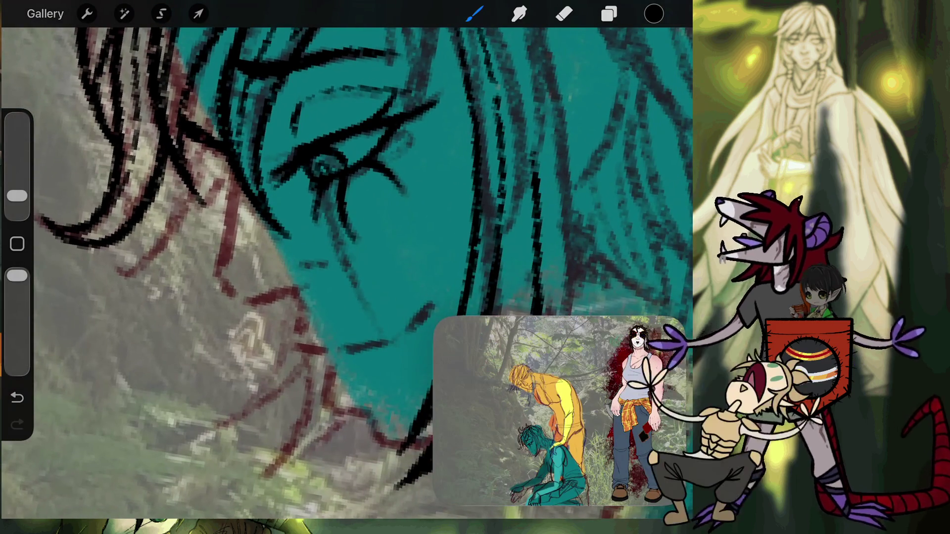
{"action": "left_click_drag", "start_coordinate": [237, 186], "coordinate": [221, 278]}
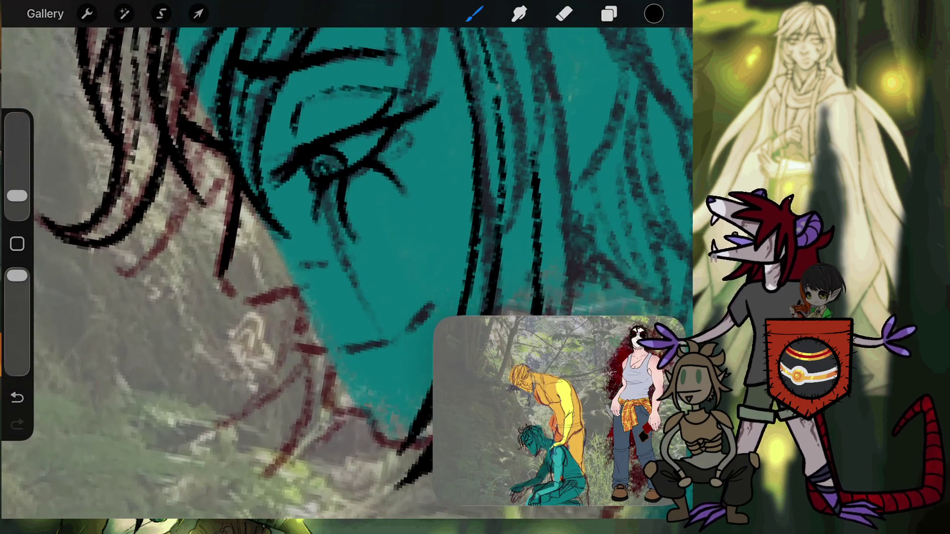
{"action": "left_click_drag", "start_coordinate": [237, 188], "coordinate": [222, 264]}
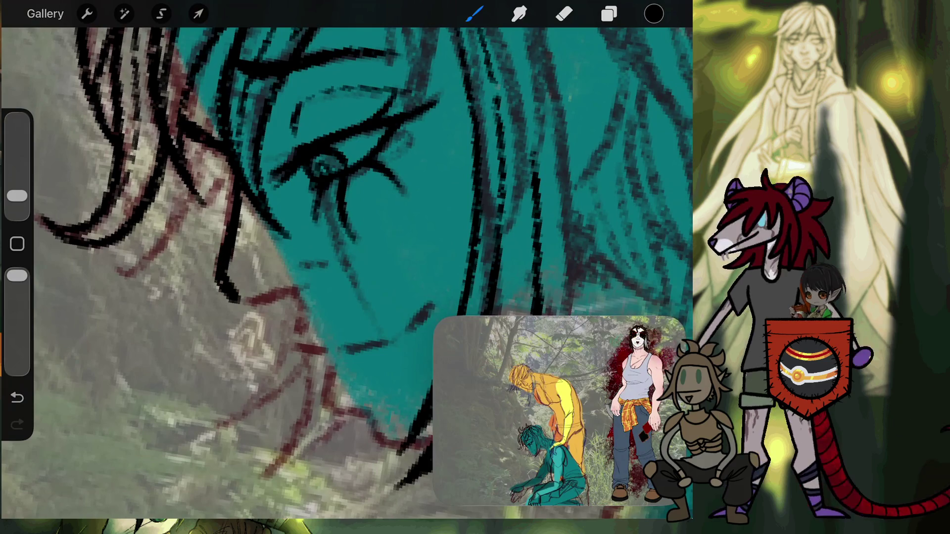
{"action": "key", "text": "ctrl+z"}
{"action": "mouse_move", "coordinate": [241, 224]}
{"action": "left_mouse_down"}
{"action": "mouse_move", "coordinate": [221, 281]}
{"action": "mouse_move", "coordinate": [252, 303]}
{"action": "left_mouse_up"}
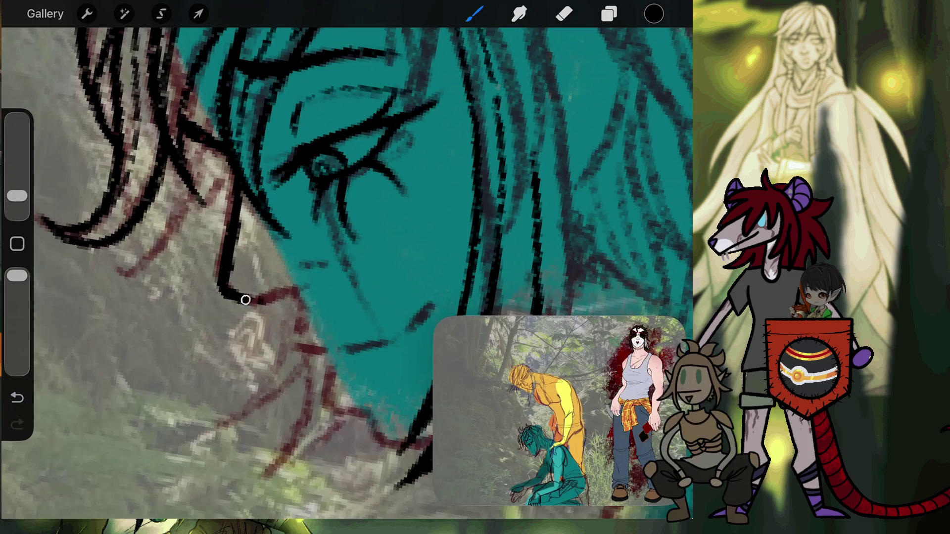
Step: Redraw the hooked end of the strand curving toward the face
{"action": "left_click_drag", "start_coordinate": [242, 300], "coordinate": [284, 296]}
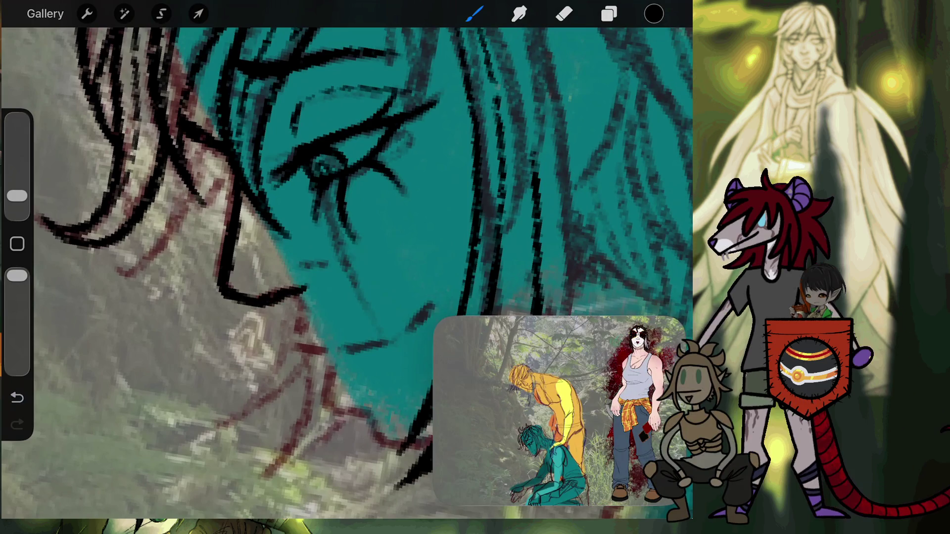
{"action": "key", "text": "ctrl+z"}
{"action": "scroll", "coordinate": [347, 198], "scroll_direction": "up", "scroll_amount": 5}
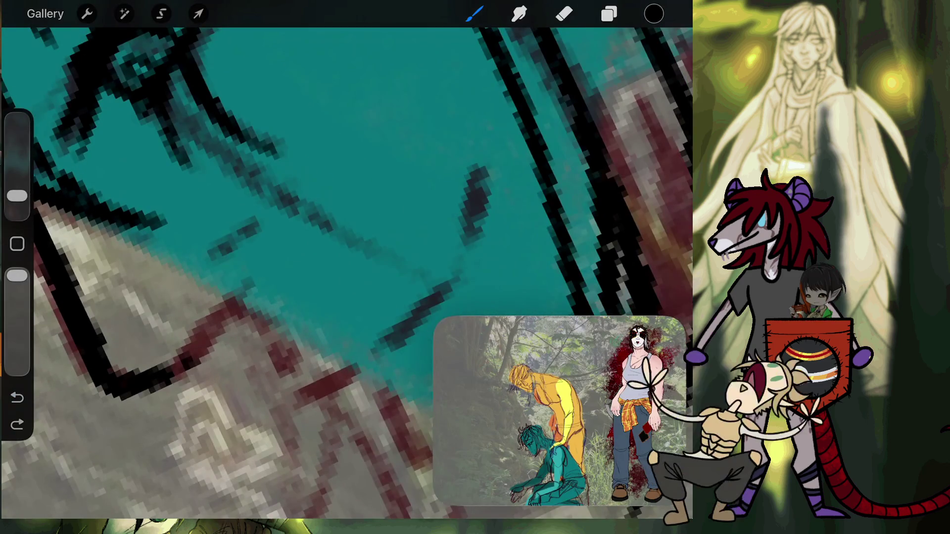
{"action": "mouse_move", "coordinate": [138, 383]}
{"action": "left_mouse_down"}
{"action": "mouse_move", "coordinate": [225, 305]}
{"action": "mouse_move", "coordinate": [247, 299]}
{"action": "left_mouse_up"}
Step: Extend the outline down the face and add a short black line, then zoom out
{"action": "scroll", "coordinate": [346, 248], "scroll_direction": "up", "scroll_amount": 2}
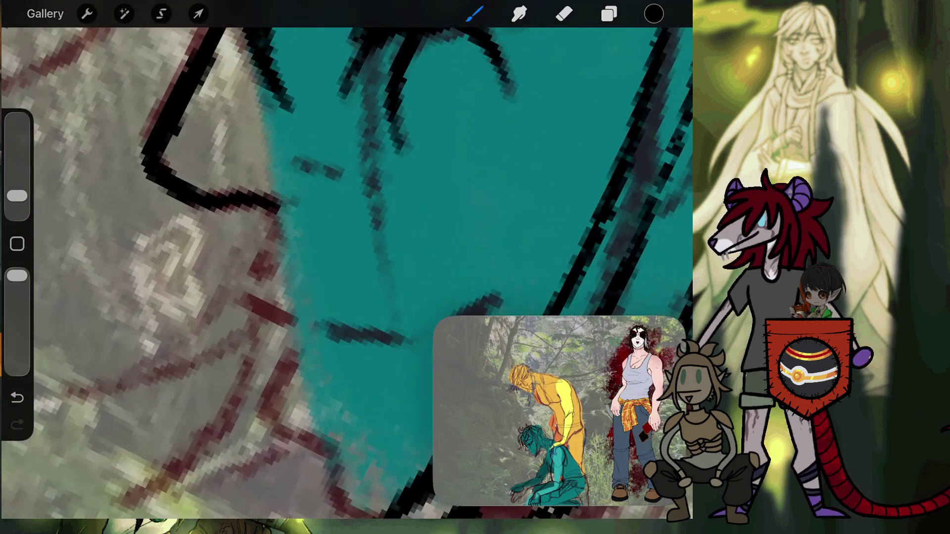
{"action": "left_click_drag", "start_coordinate": [267, 269], "coordinate": [297, 328]}
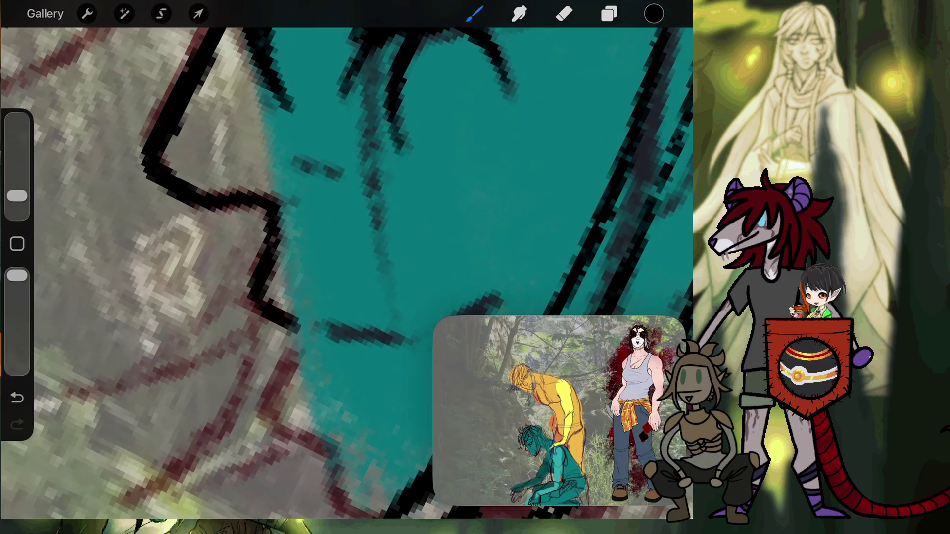
{"action": "left_click_drag", "start_coordinate": [286, 165], "coordinate": [340, 175]}
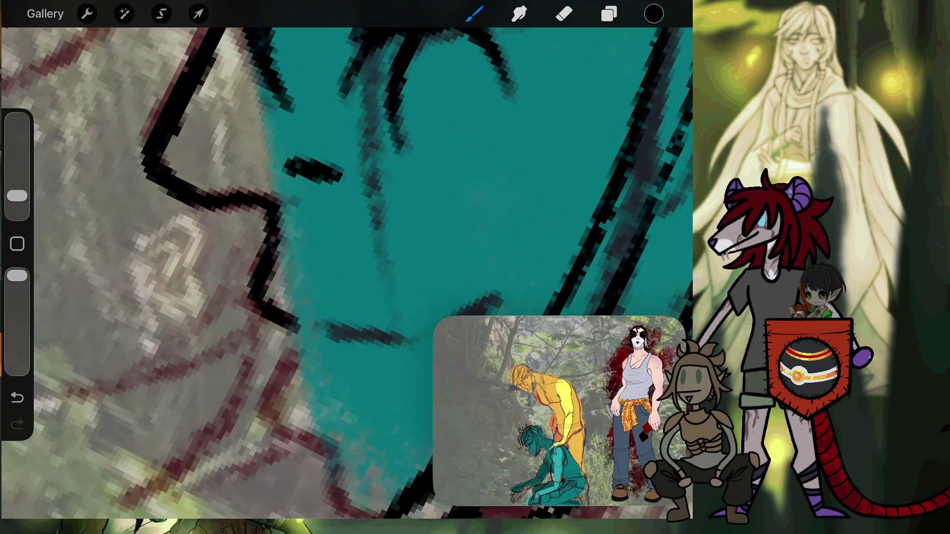
{"action": "scroll", "coordinate": [347, 272], "scroll_direction": "down", "scroll_amount": 10}
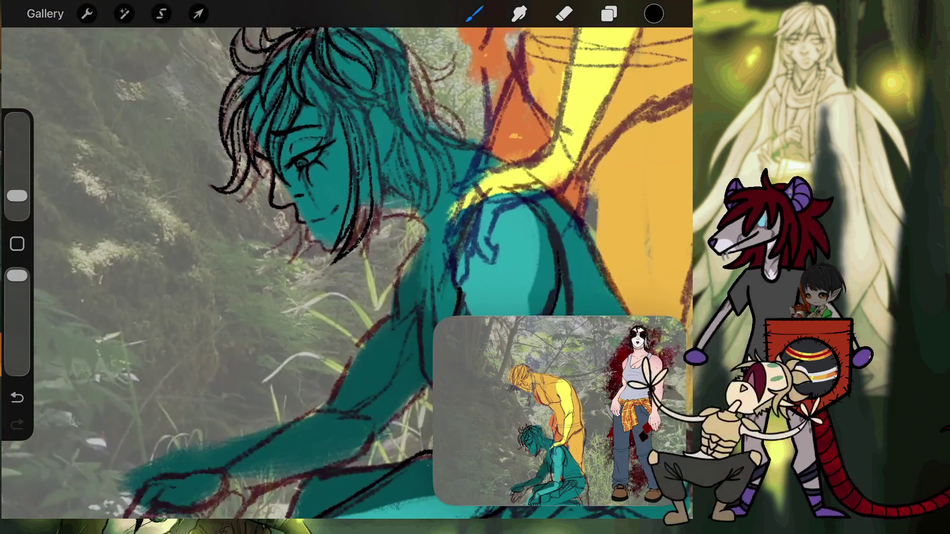
{"action": "scroll", "coordinate": [346, 248], "scroll_direction": "up", "scroll_amount": 2}
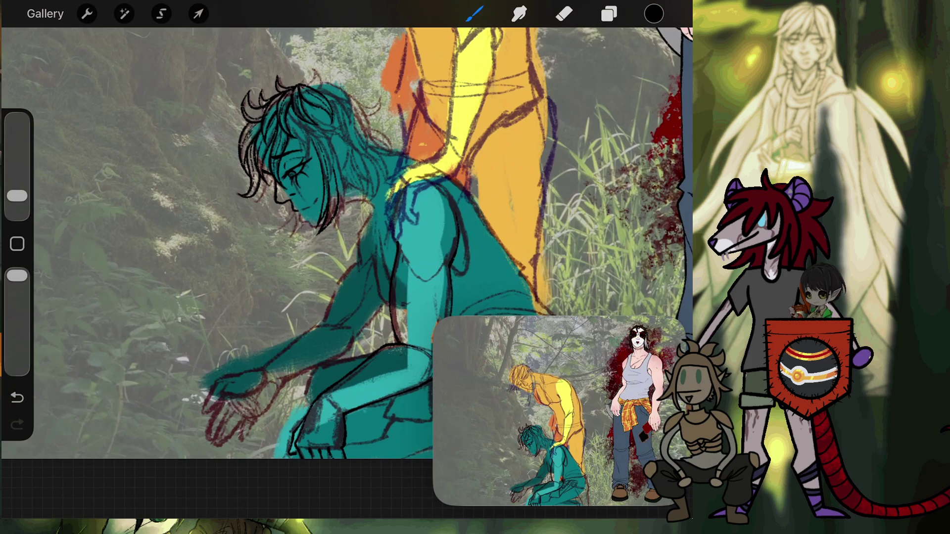
{"action": "left_click", "coordinate": [608, 14]}
{"action": "left_click", "coordinate": [608, 14]}
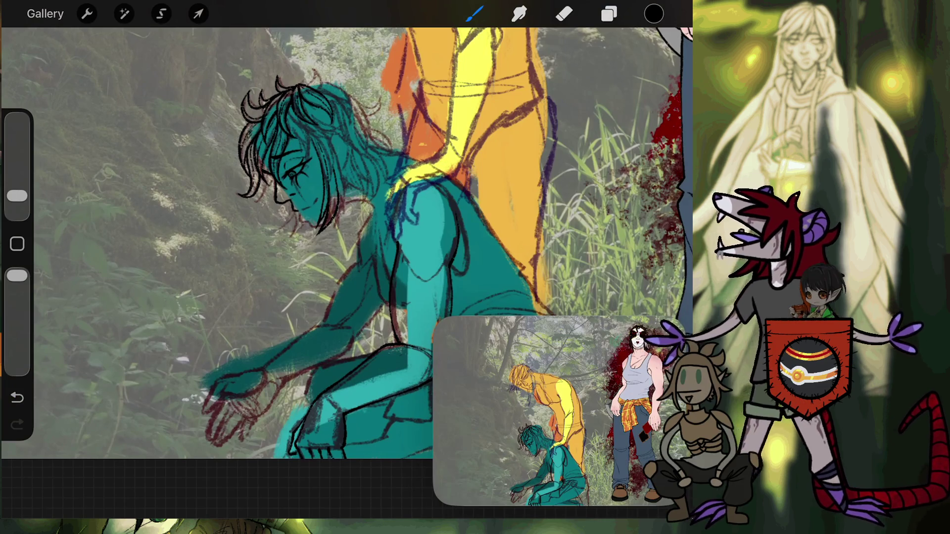
{"action": "scroll", "coordinate": [297, 179], "scroll_direction": "up", "scroll_amount": 3}
{"action": "scroll", "coordinate": [297, 178], "scroll_direction": "up", "scroll_amount": 3}
{"action": "scroll", "coordinate": [297, 178], "scroll_direction": "up", "scroll_amount": 2}
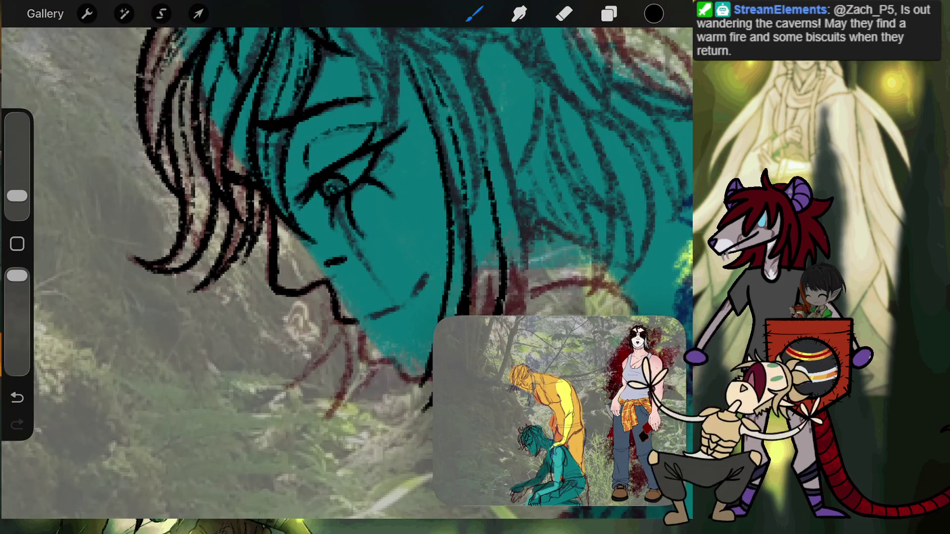
Step: Ink the chin line in black, undoing the first attempt and redrawing it along the jaw
{"action": "scroll", "coordinate": [346, 273], "scroll_direction": "up", "scroll_amount": 5}
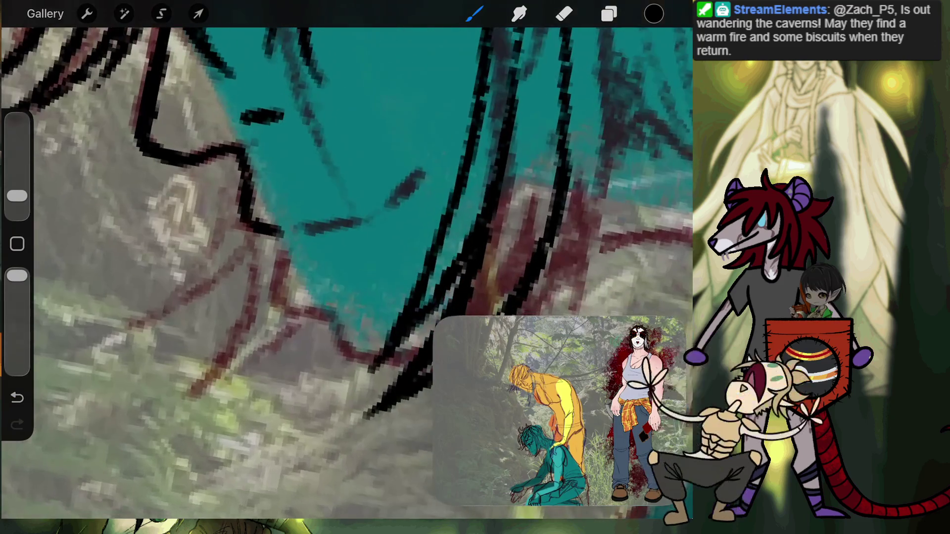
{"action": "left_click_drag", "start_coordinate": [281, 232], "coordinate": [281, 297]}
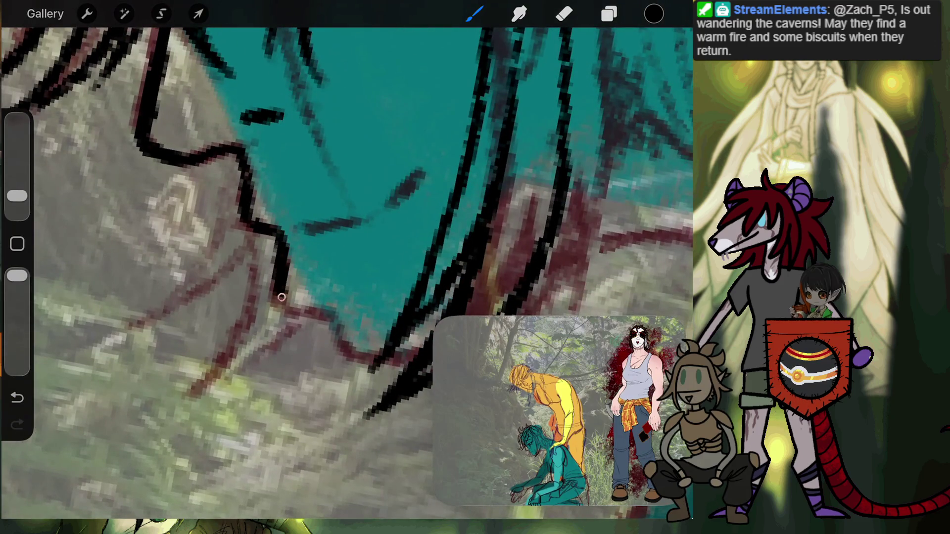
{"action": "key", "text": "ctrl+z"}
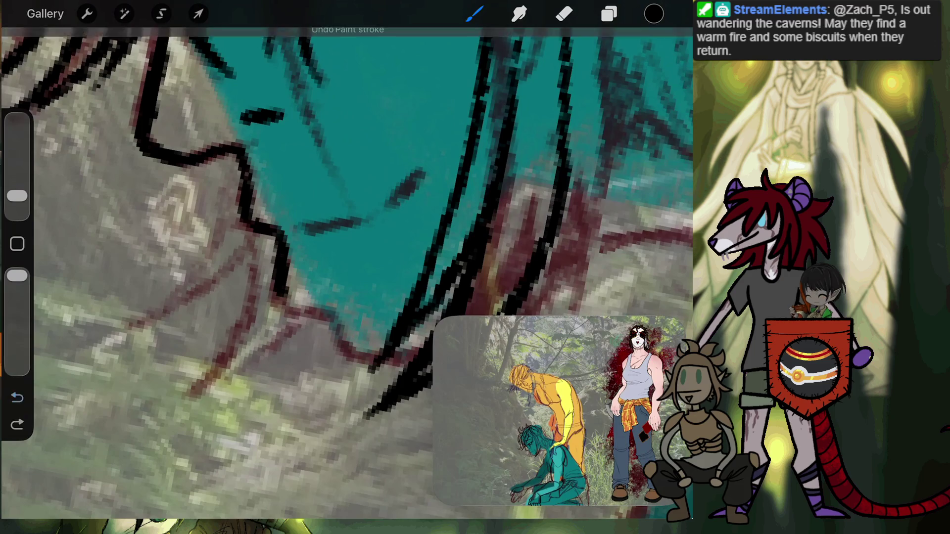
{"action": "left_click_drag", "start_coordinate": [290, 295], "coordinate": [347, 336]}
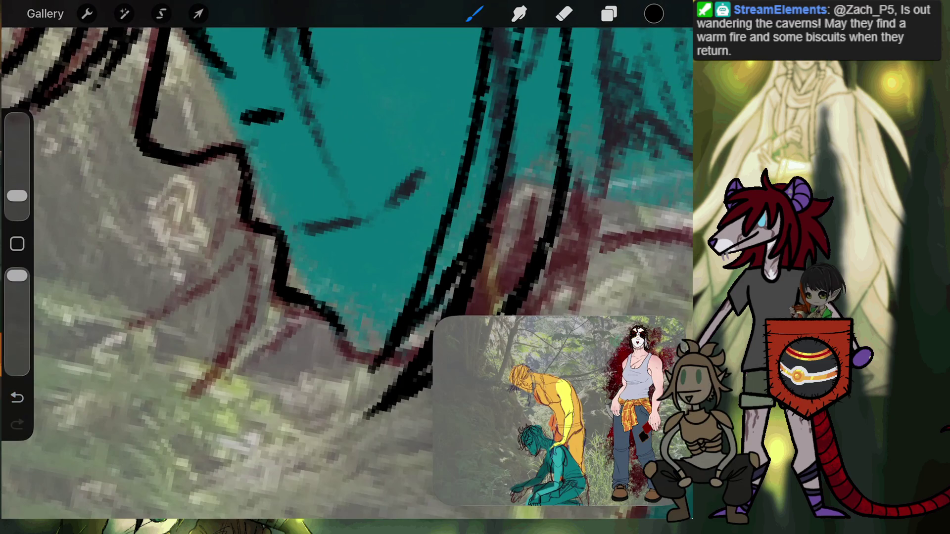
Step: Extend and thicken the jaw ink lines with two more black strokes
{"action": "scroll", "coordinate": [347, 272], "scroll_direction": "down", "scroll_amount": 3}
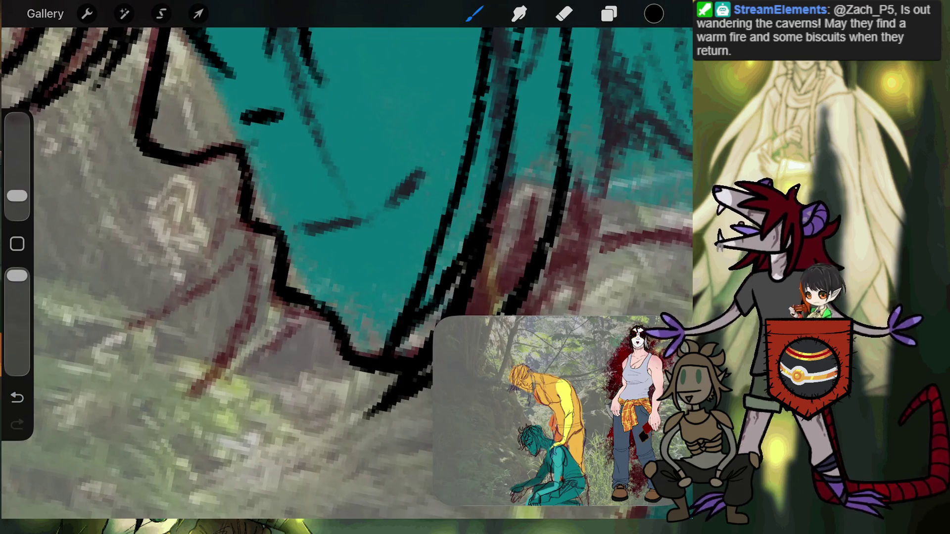
{"action": "scroll", "coordinate": [346, 272], "scroll_direction": "down", "scroll_amount": 3}
{"action": "scroll", "coordinate": [297, 223], "scroll_direction": "up", "scroll_amount": 3}
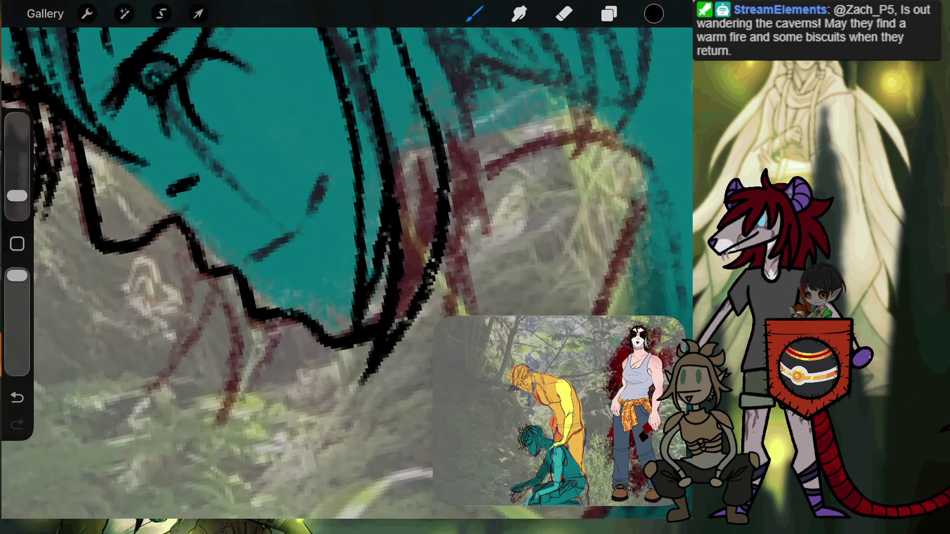
{"action": "scroll", "coordinate": [297, 223], "scroll_direction": "up", "scroll_amount": 5}
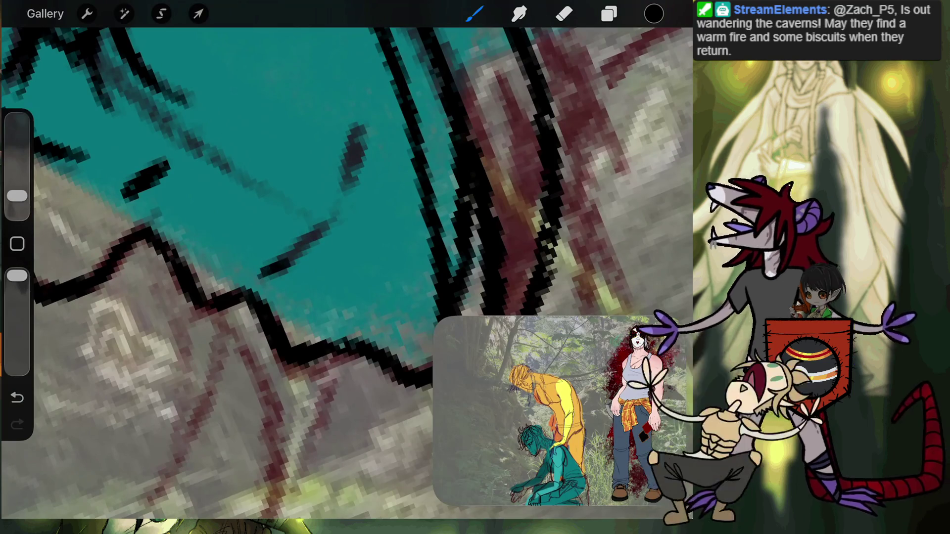
{"action": "left_click_drag", "start_coordinate": [261, 273], "coordinate": [326, 226]}
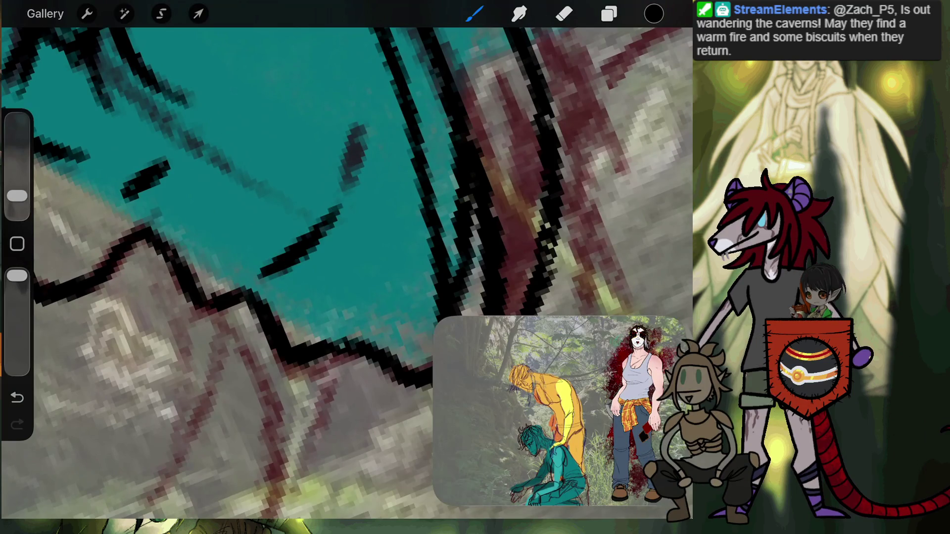
{"action": "mouse_move", "coordinate": [357, 143]}
{"action": "left_mouse_down"}
{"action": "mouse_move", "coordinate": [352, 170]}
{"action": "mouse_move", "coordinate": [355, 117]}
{"action": "left_mouse_up"}
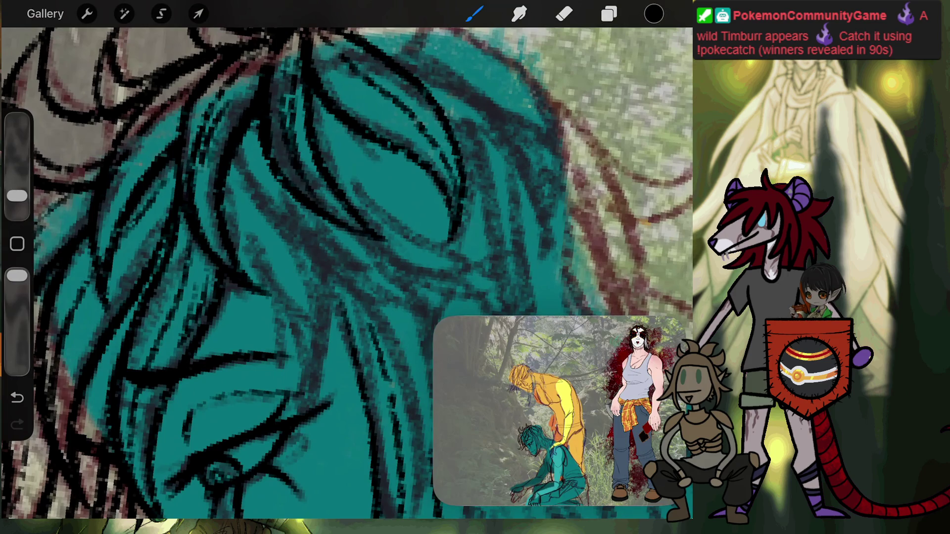
Step: Ink two black hair strands on the teal figure, one upward and one curving downward
{"action": "scroll", "coordinate": [347, 272], "scroll_direction": "down", "scroll_amount": 3}
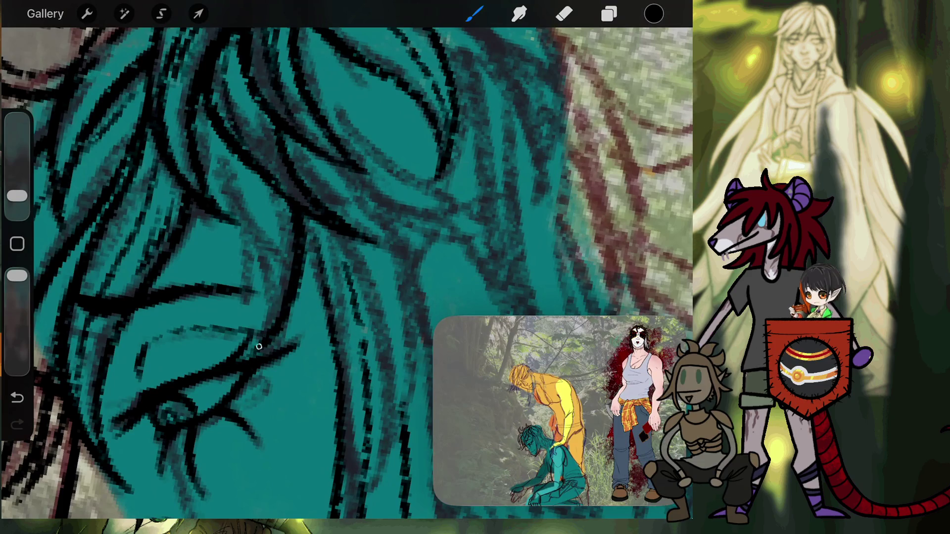
{"action": "left_click_drag", "start_coordinate": [243, 217], "coordinate": [196, 114]}
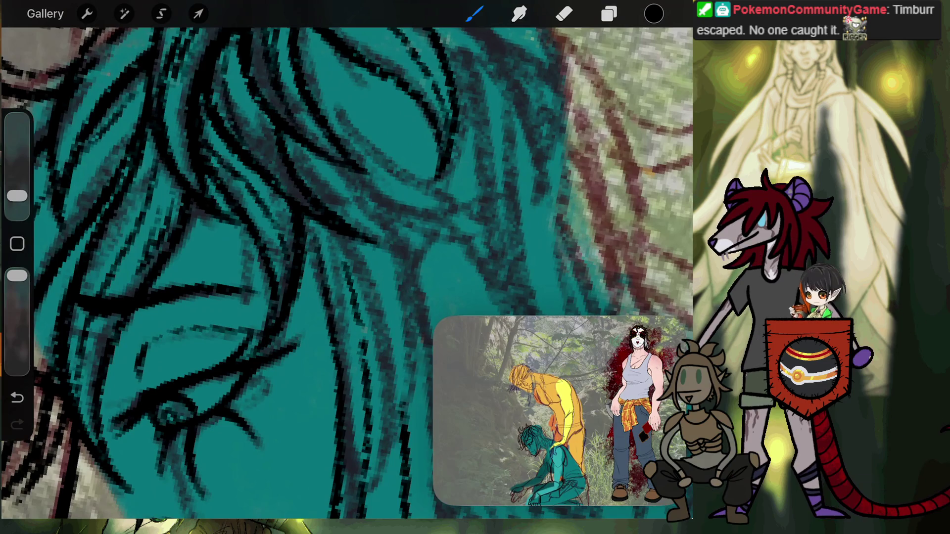
{"action": "left_click_drag", "start_coordinate": [303, 214], "coordinate": [339, 353]}
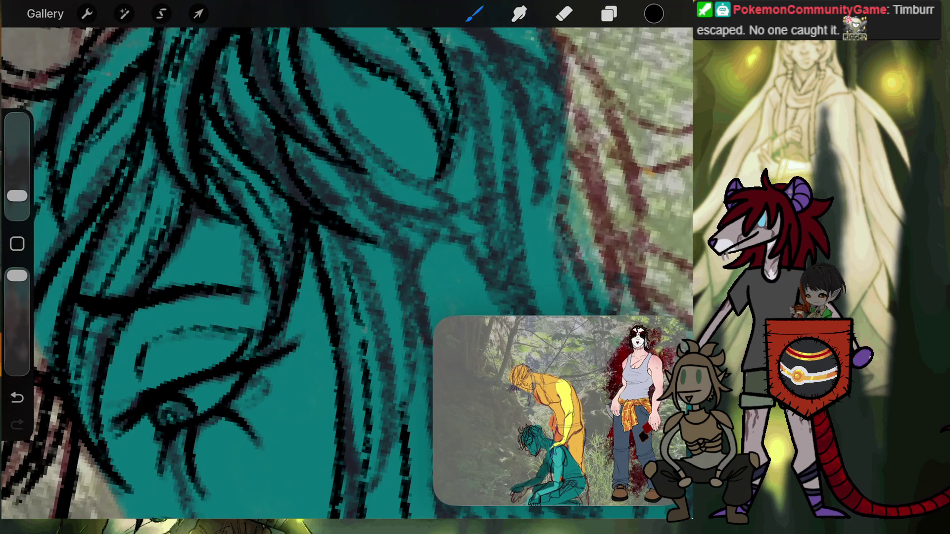
{"action": "scroll", "coordinate": [347, 273], "scroll_direction": "down", "scroll_amount": 5}
{"action": "scroll", "coordinate": [346, 198], "scroll_direction": "up", "scroll_amount": 5}
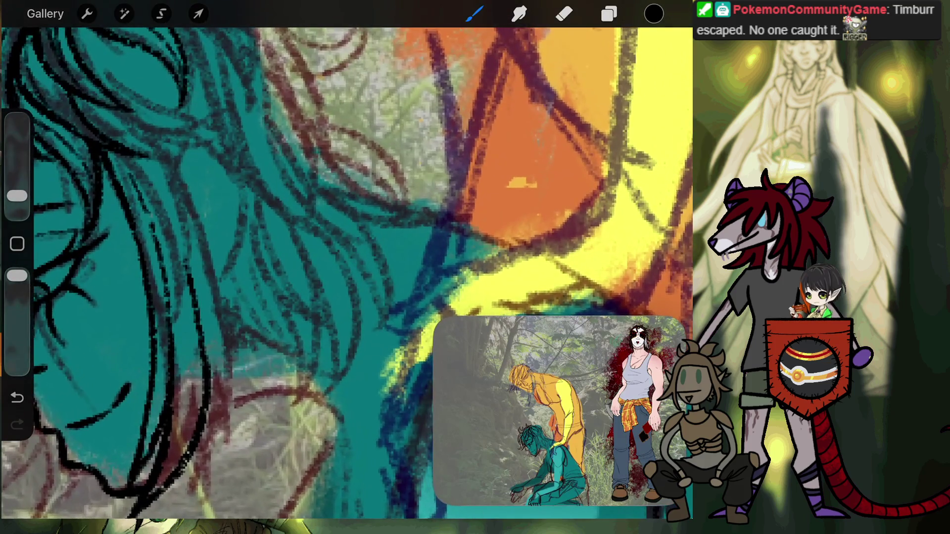
Step: Draw one more upward black hair strand near the yellow figure, then show the Layers list
{"action": "left_click_drag", "start_coordinate": [183, 253], "coordinate": [132, 157]}
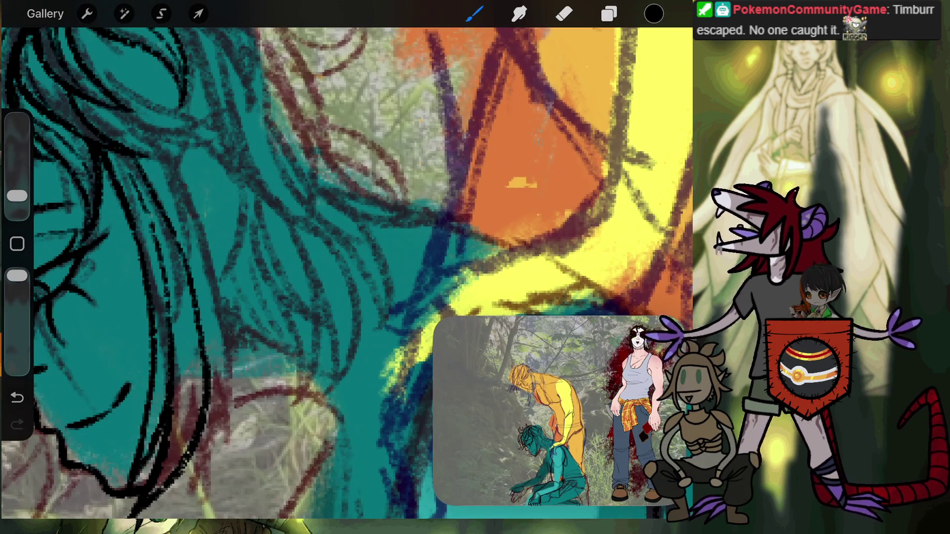
{"action": "scroll", "coordinate": [347, 272], "scroll_direction": "up", "scroll_amount": 2}
{"action": "scroll", "coordinate": [346, 272], "scroll_direction": "down", "scroll_amount": 2}
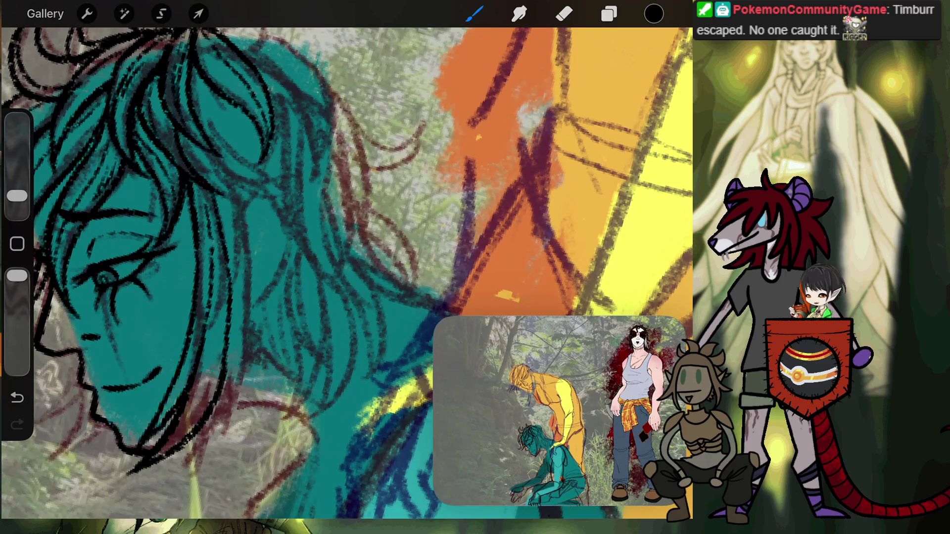
{"action": "left_click", "coordinate": [609, 14]}
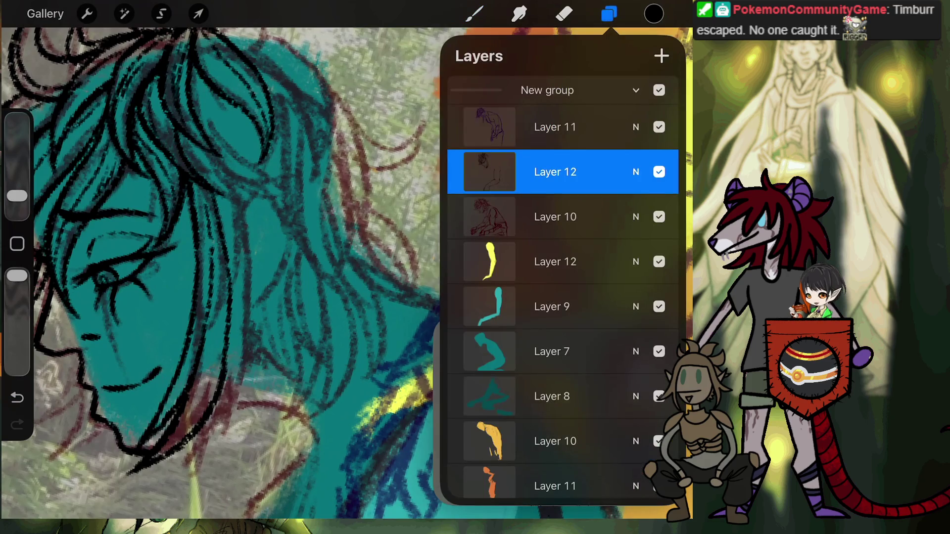
Step: Close the Layers list and return to the canvas view
{"action": "scroll", "coordinate": [563, 286], "scroll_direction": "down", "scroll_amount": 3}
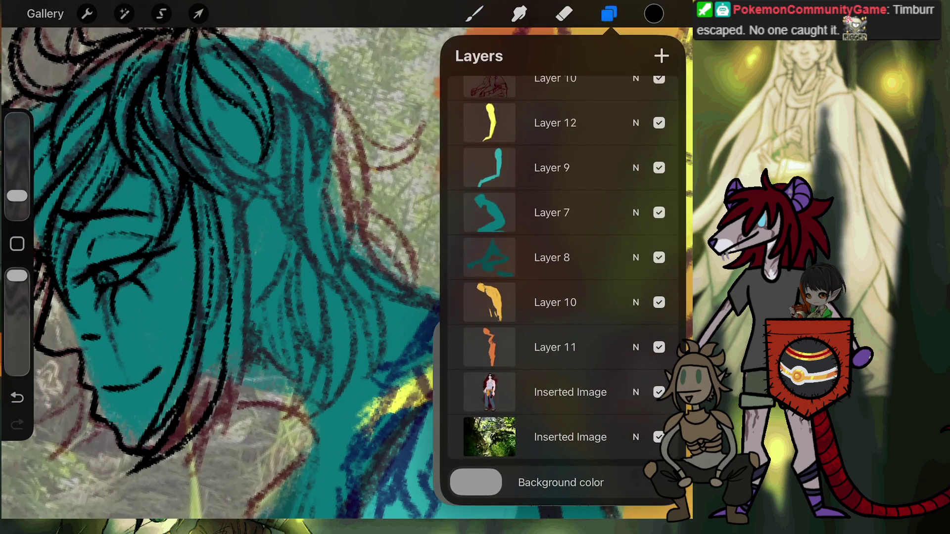
{"action": "left_click", "coordinate": [474, 13]}
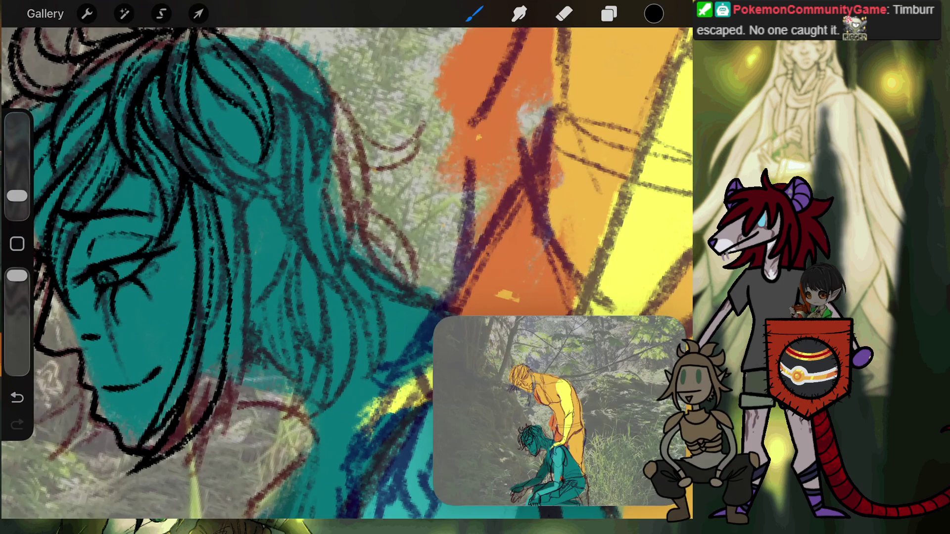
{"action": "scroll", "coordinate": [346, 268], "scroll_direction": "up", "scroll_amount": 3}
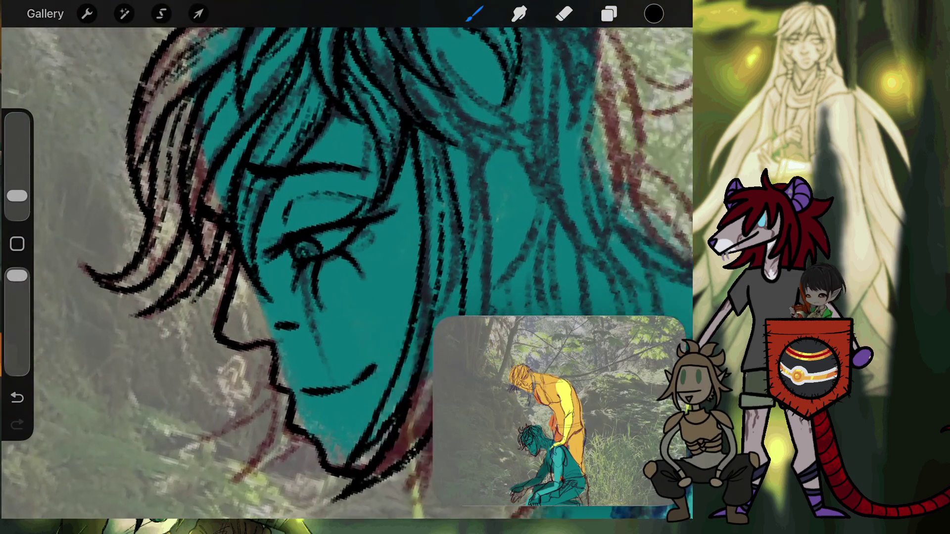
{"action": "scroll", "coordinate": [347, 267], "scroll_direction": "down", "scroll_amount": 3}
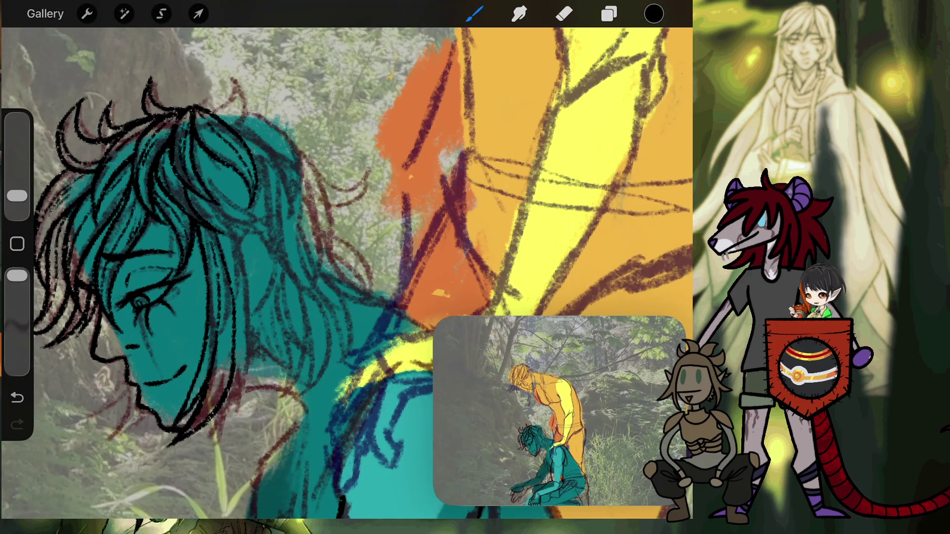
{"action": "scroll", "coordinate": [99, 297], "scroll_direction": "up", "scroll_amount": 5}
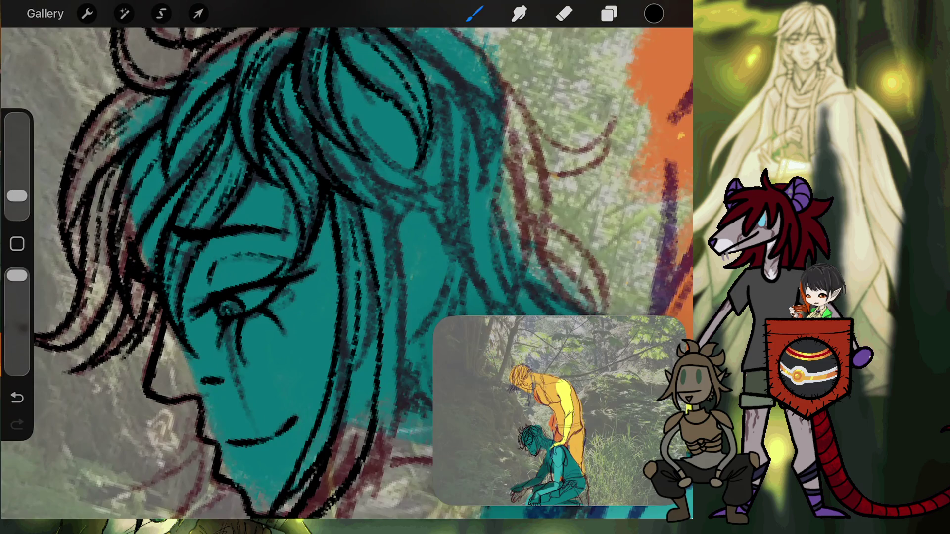
Step: Use undo and redo to briefly reveal and then re-hide the tank-top character
{"action": "key", "text": "ctrl+z"}
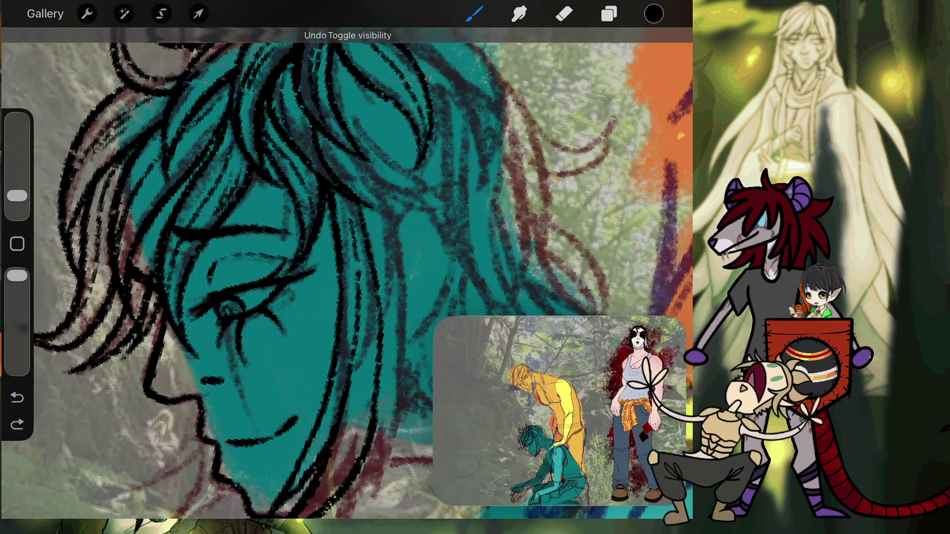
{"action": "key", "text": "ctrl+shift+z"}
{"action": "key", "text": "e"}
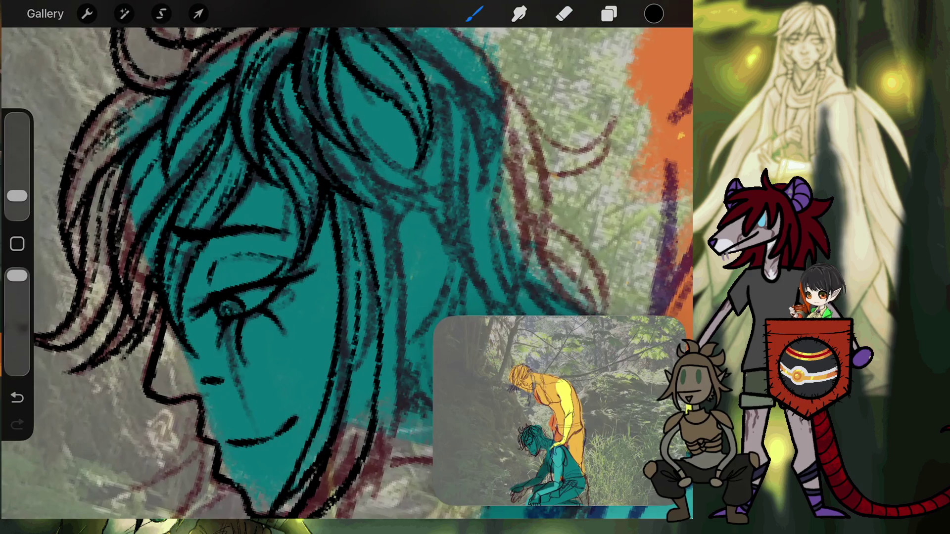
{"action": "scroll", "coordinate": [347, 268], "scroll_direction": "right", "scroll_amount": 5}
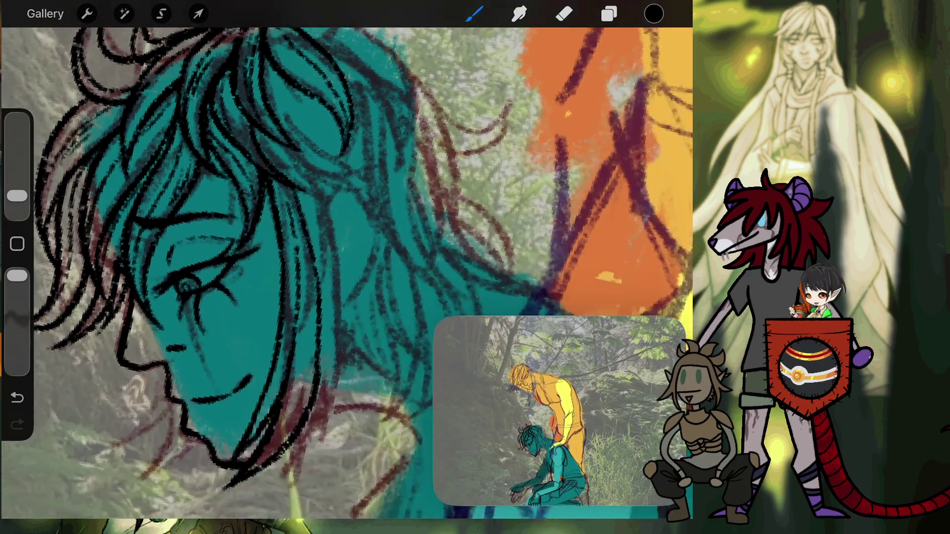
{"action": "scroll", "coordinate": [346, 268], "scroll_direction": "right", "scroll_amount": 5}
{"action": "scroll", "coordinate": [346, 267], "scroll_direction": "right", "scroll_amount": 5}
{"action": "scroll", "coordinate": [347, 268], "scroll_direction": "right", "scroll_amount": 5}
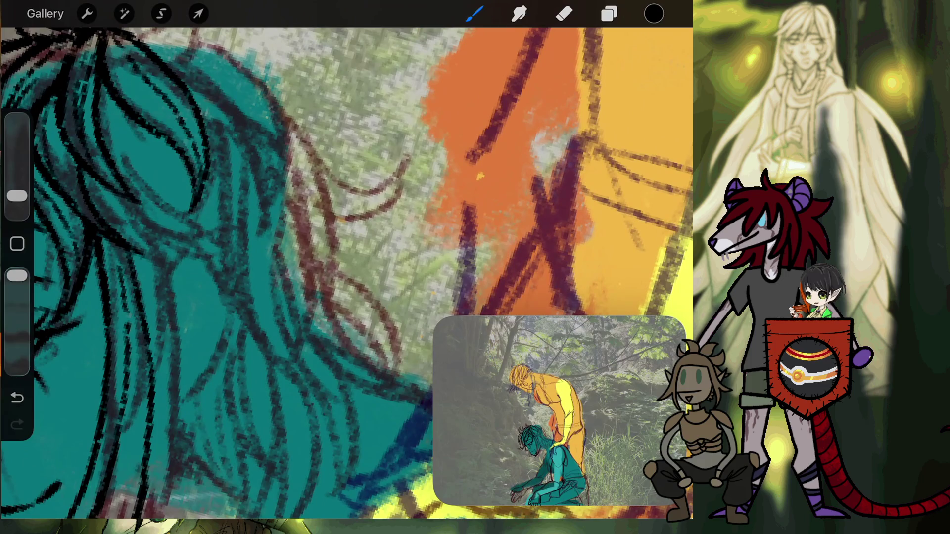
Step: Ink four black strands along the teal figure's hair, including several short strokes
{"action": "left_click_drag", "start_coordinate": [119, 234], "coordinate": [198, 262]}
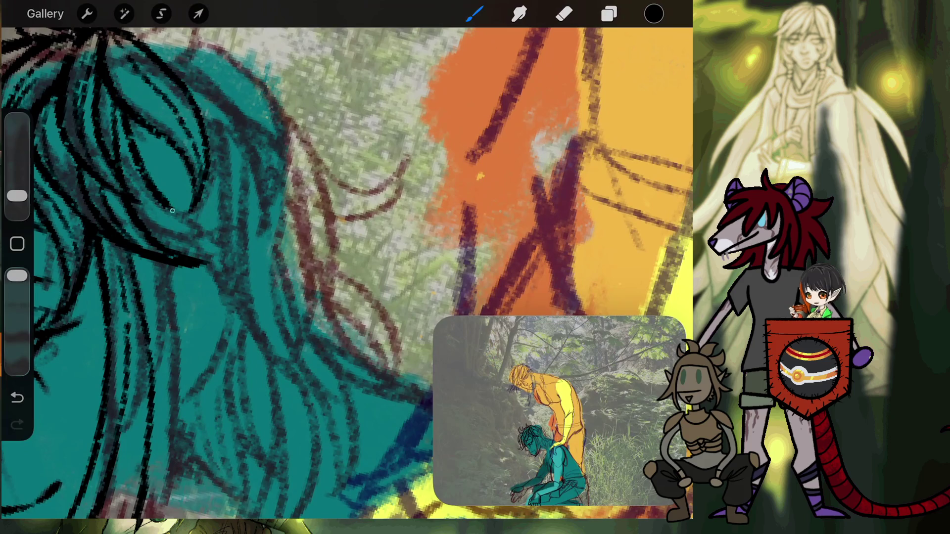
{"action": "left_click_drag", "start_coordinate": [172, 211], "coordinate": [235, 238]}
{"action": "left_click_drag", "start_coordinate": [173, 238], "coordinate": [221, 247]}
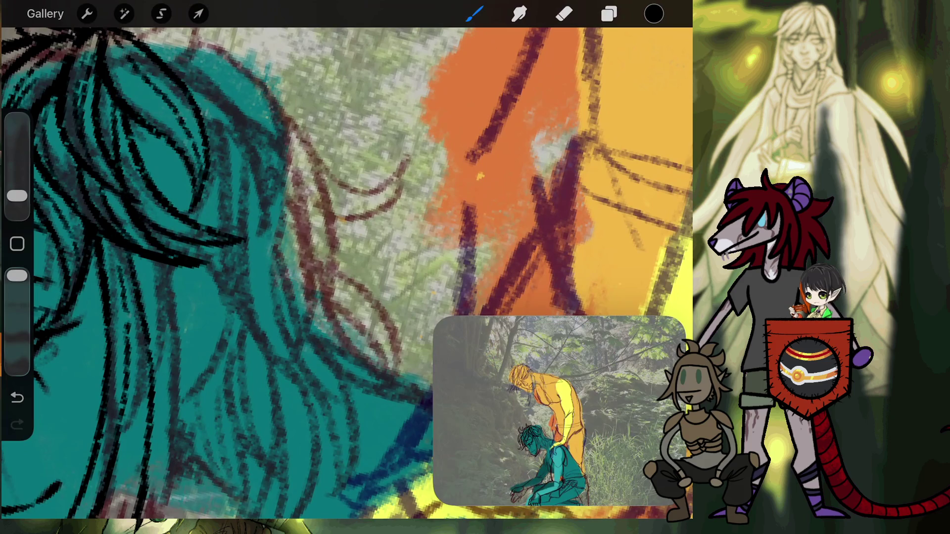
{"action": "left_click_drag", "start_coordinate": [169, 223], "coordinate": [200, 240]}
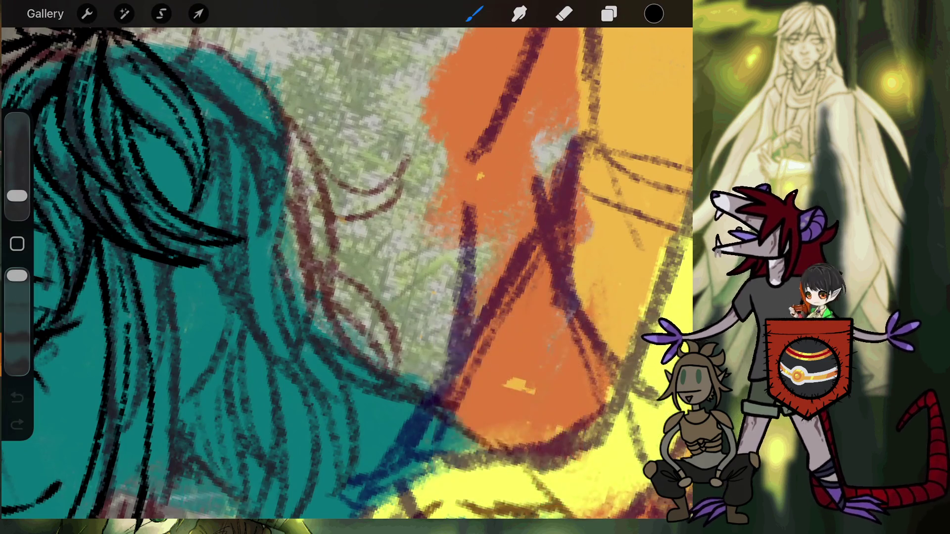
Step: Close the painting to the gallery and browse through the For Me stack
{"action": "left_click", "coordinate": [45, 14]}
{"action": "scroll", "coordinate": [347, 282], "scroll_direction": "down", "scroll_amount": 5}
{"action": "scroll", "coordinate": [346, 282], "scroll_direction": "down", "scroll_amount": 10}
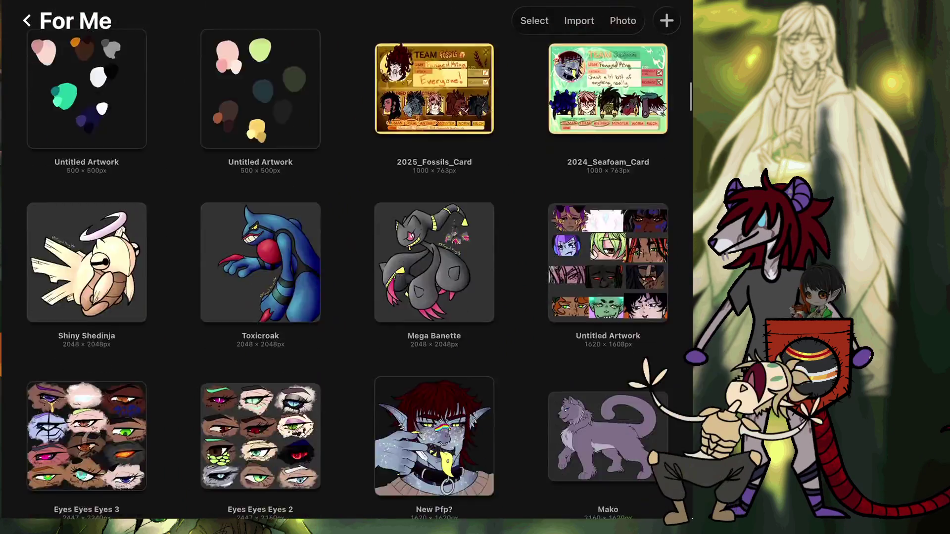
{"action": "scroll", "coordinate": [346, 282], "scroll_direction": "down", "scroll_amount": 10}
{"action": "scroll", "coordinate": [346, 282], "scroll_direction": "down", "scroll_amount": 5}
{"action": "scroll", "coordinate": [346, 282], "scroll_direction": "down", "scroll_amount": 5}
{"action": "scroll", "coordinate": [346, 282], "scroll_direction": "down", "scroll_amount": 10}
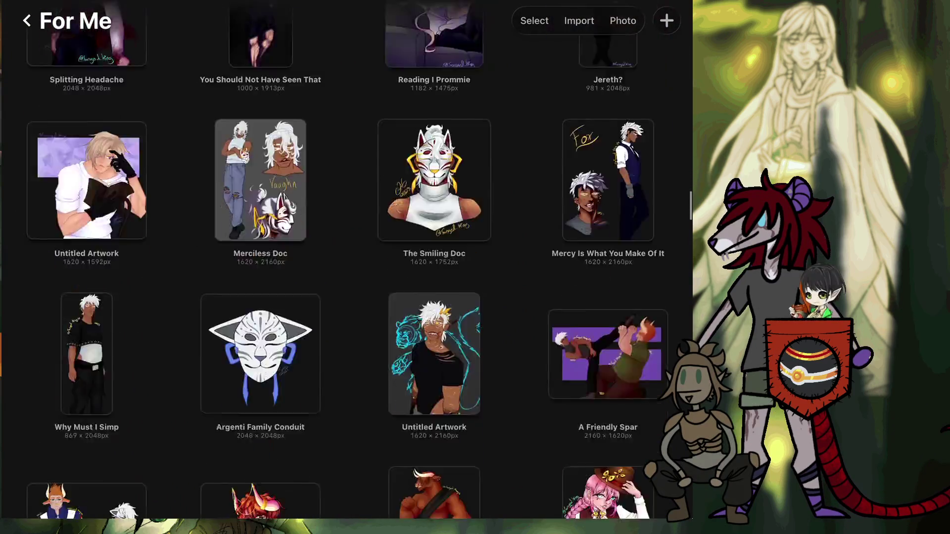
{"action": "scroll", "coordinate": [346, 282], "scroll_direction": "down", "scroll_amount": 5}
{"action": "scroll", "coordinate": [346, 282], "scroll_direction": "down", "scroll_amount": 10}
{"action": "scroll", "coordinate": [347, 282], "scroll_direction": "down", "scroll_amount": 10}
{"action": "scroll", "coordinate": [346, 283], "scroll_direction": "down", "scroll_amount": 5}
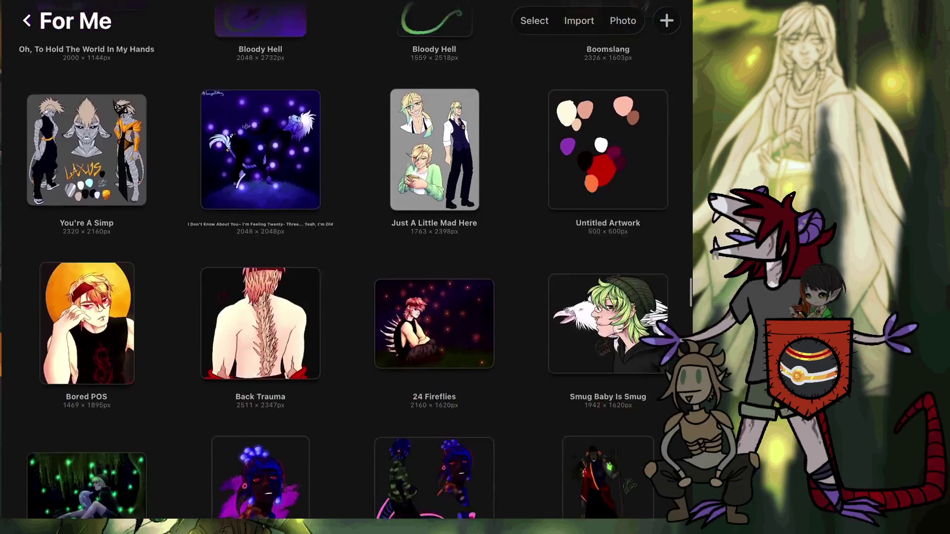
{"action": "scroll", "coordinate": [346, 282], "scroll_direction": "down", "scroll_amount": 5}
{"action": "scroll", "coordinate": [346, 282], "scroll_direction": "down", "scroll_amount": 5}
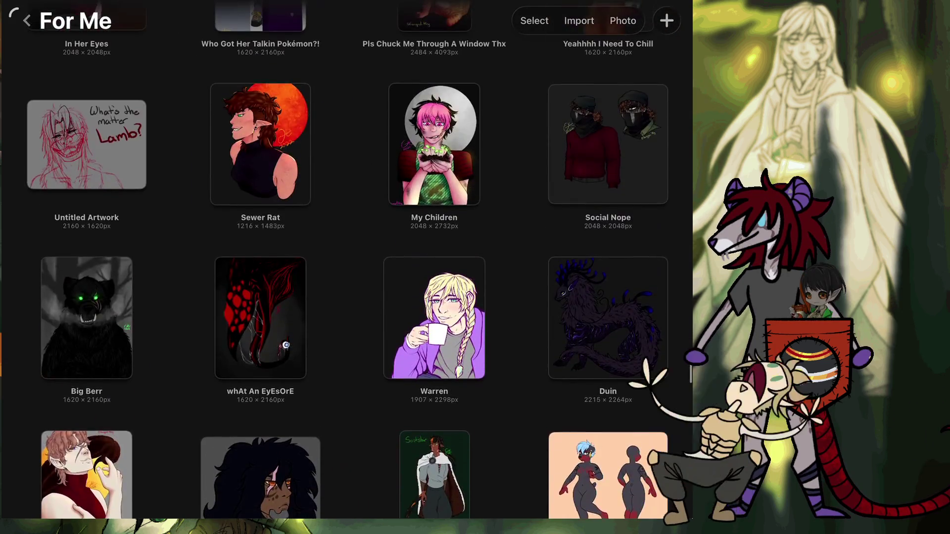
Step: Open the Within This Shallow Grave artwork from the Etch And Revenant stack
{"action": "left_click", "coordinate": [26, 20]}
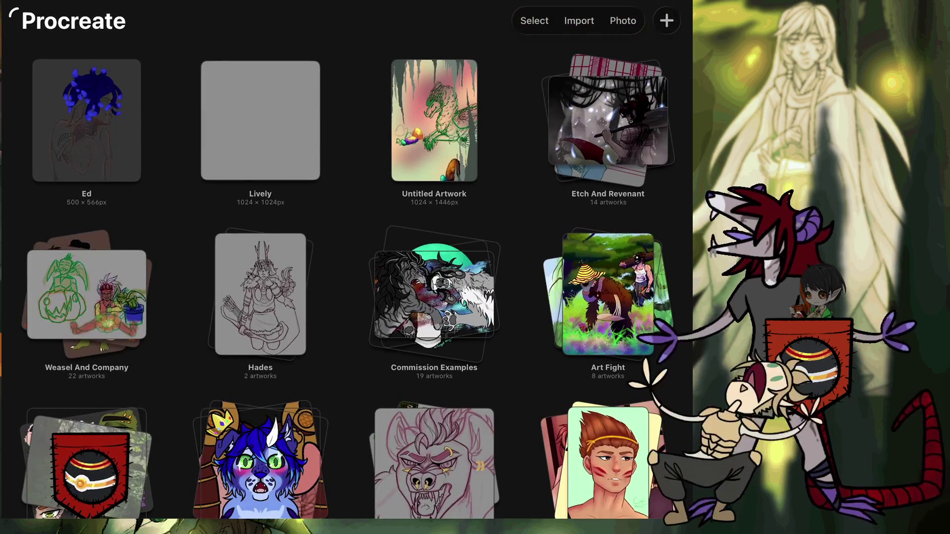
{"action": "scroll", "coordinate": [346, 279], "scroll_direction": "down", "scroll_amount": 3}
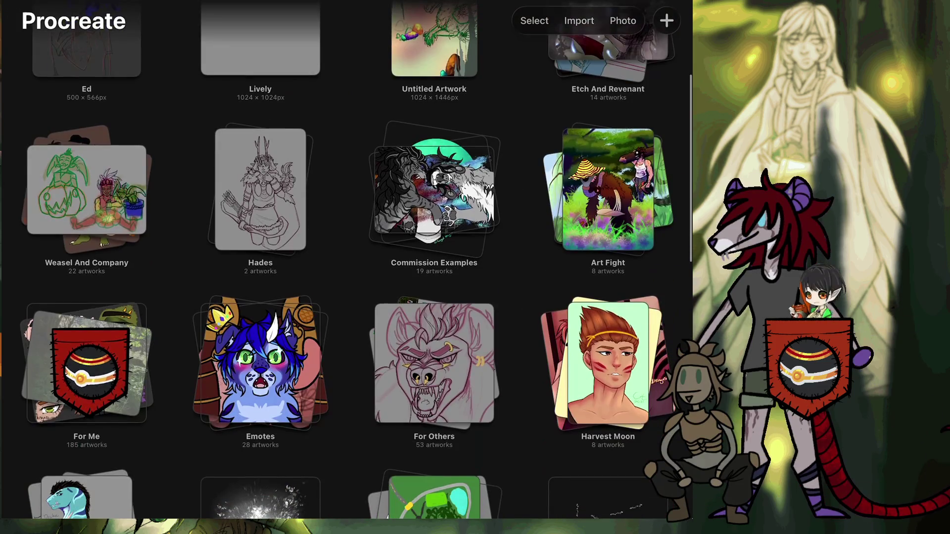
{"action": "scroll", "coordinate": [347, 267], "scroll_direction": "up", "scroll_amount": 3}
{"action": "left_click", "coordinate": [606, 111]}
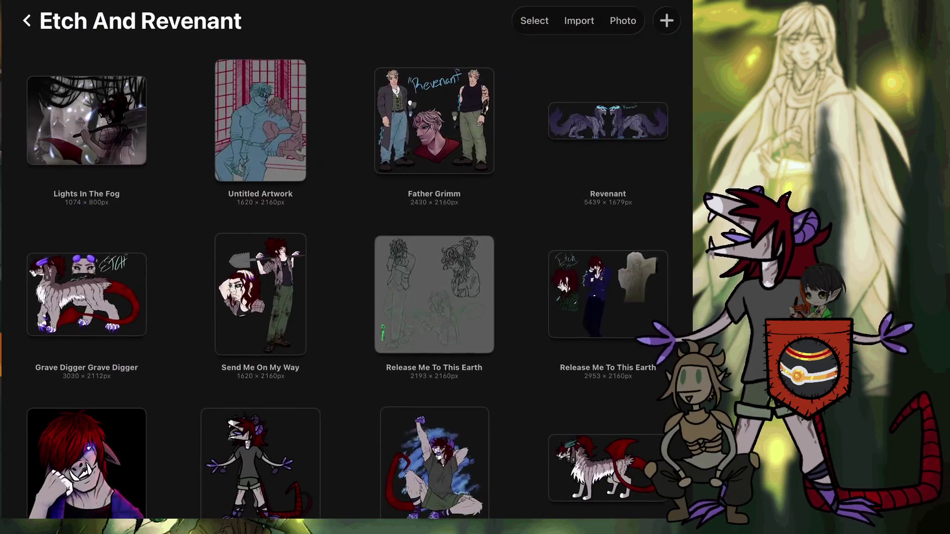
{"action": "scroll", "coordinate": [346, 267], "scroll_direction": "down", "scroll_amount": 3}
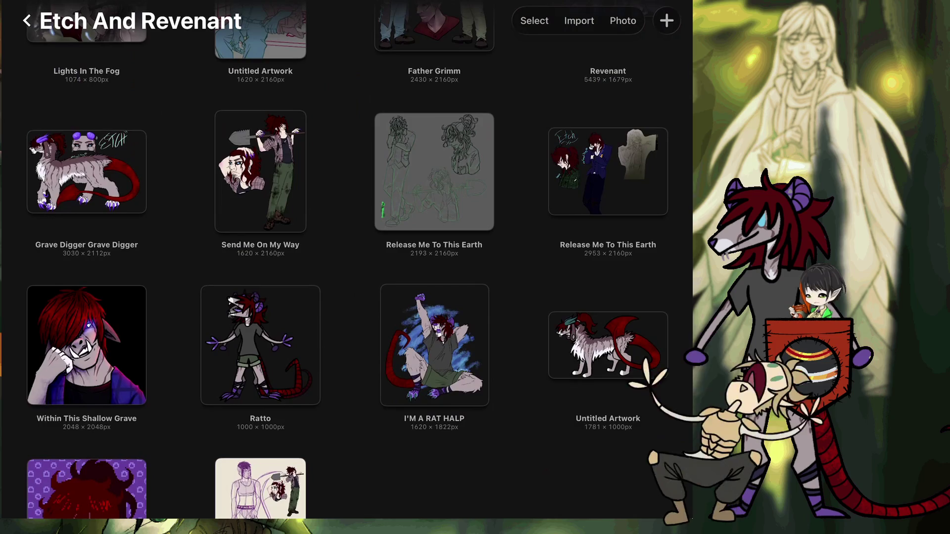
{"action": "left_click", "coordinate": [86, 345]}
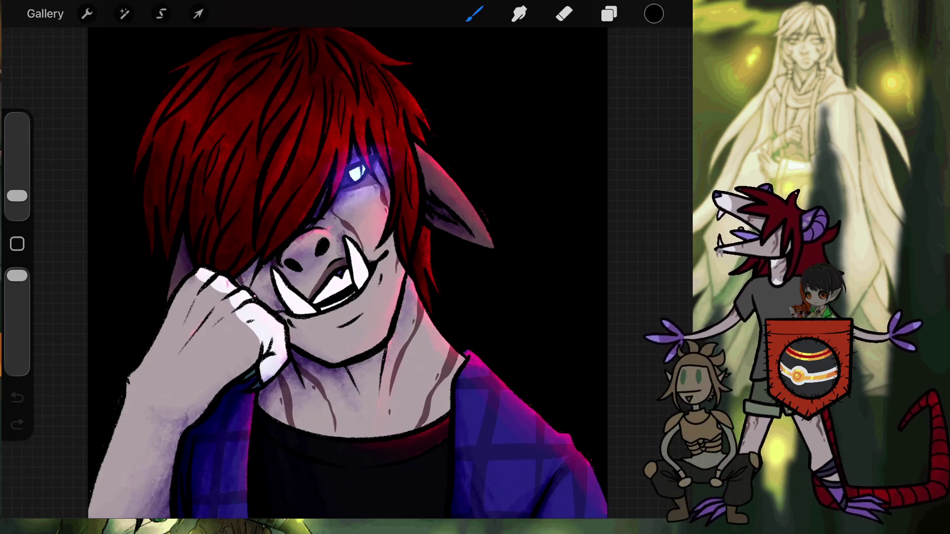
Step: Close the portrait and reopen the forest painting of the two figures from the For Me stack
{"action": "scroll", "coordinate": [322, 247], "scroll_direction": "up", "scroll_amount": 5}
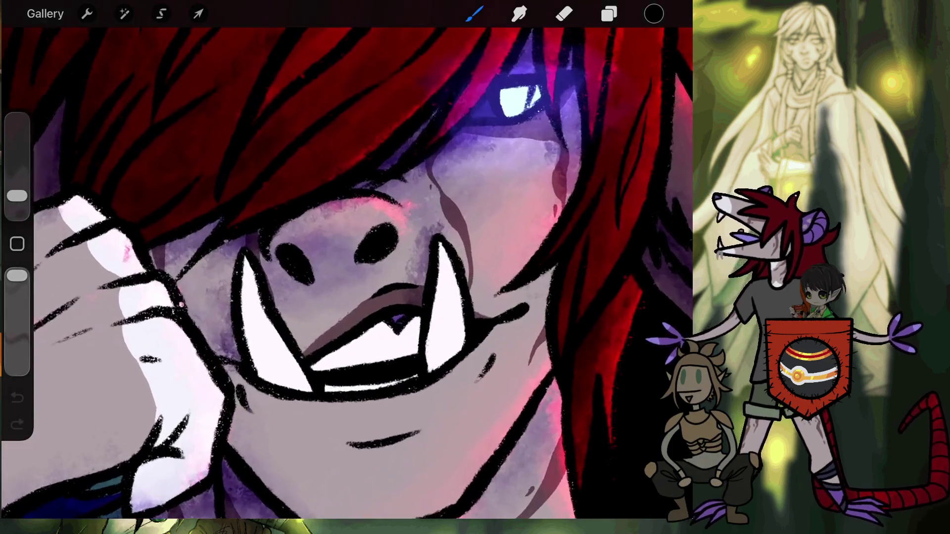
{"action": "scroll", "coordinate": [332, 270], "scroll_direction": "down", "scroll_amount": 10}
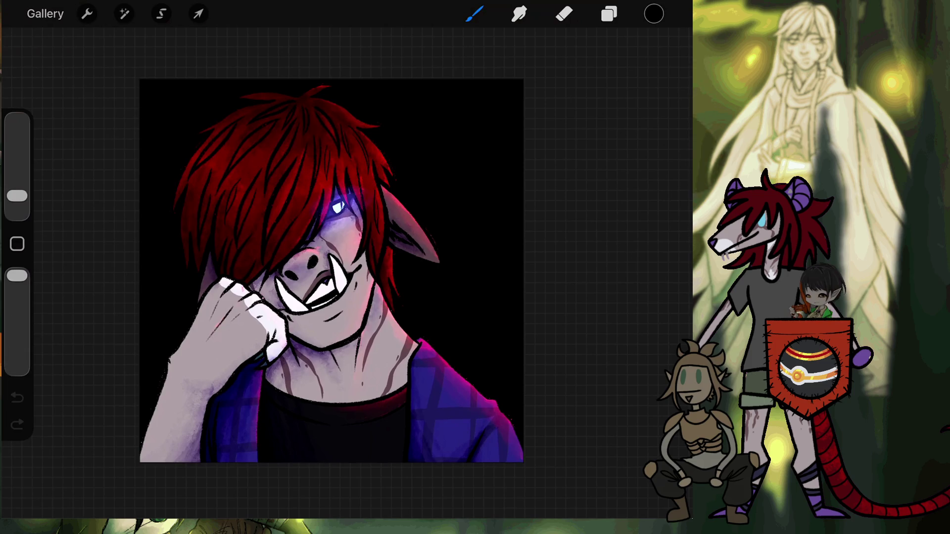
{"action": "left_click", "coordinate": [45, 13]}
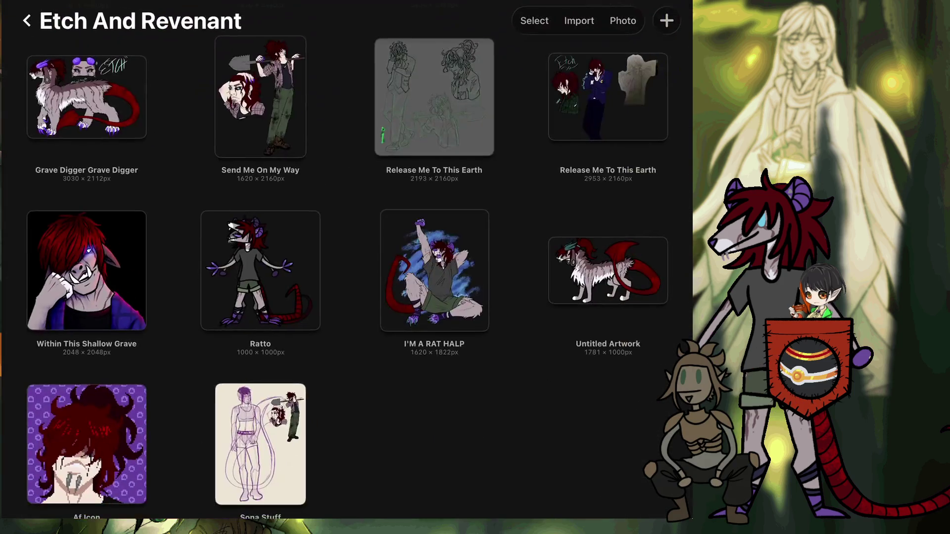
{"action": "left_click", "coordinate": [26, 20]}
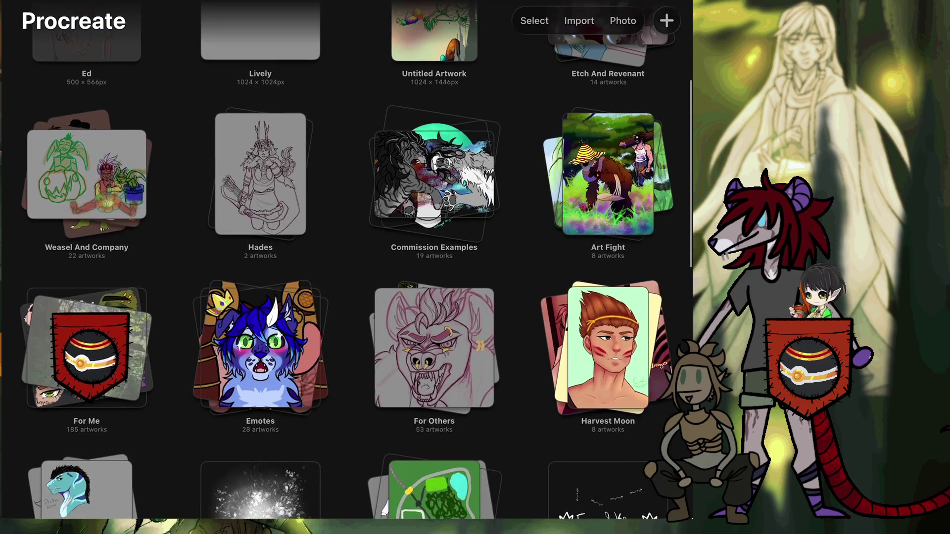
{"action": "left_click", "coordinate": [86, 349]}
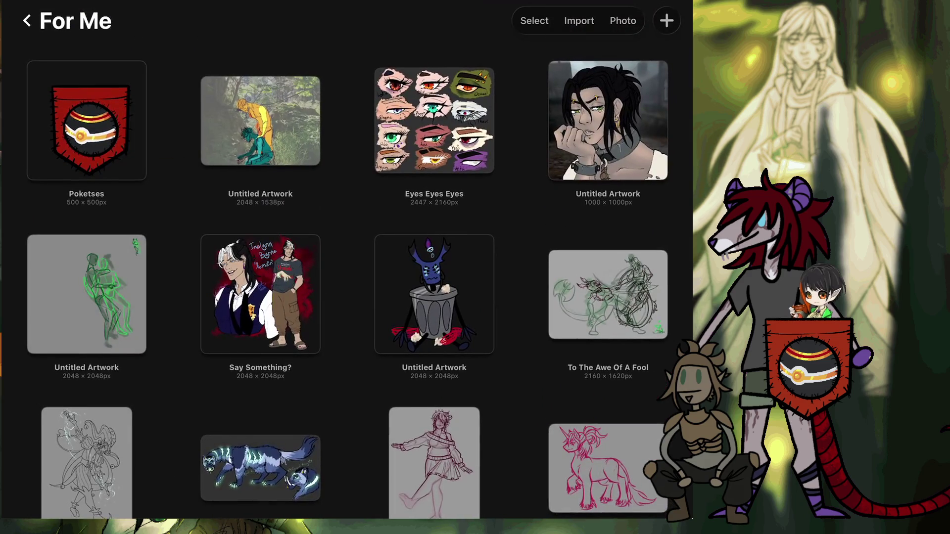
{"action": "left_click", "coordinate": [260, 121]}
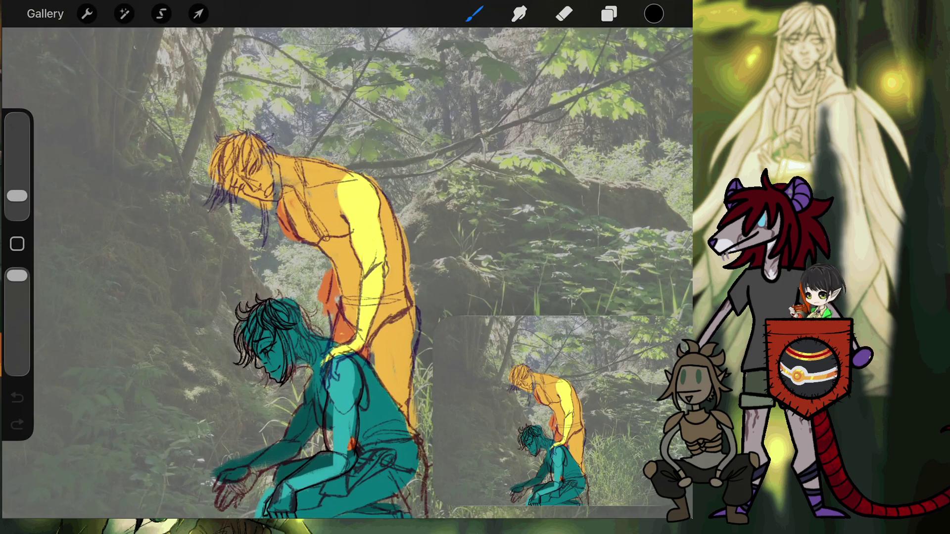
Step: Ink long black strands and lower hatching down the teal figure's hair, redrawing one stroke
{"action": "scroll", "coordinate": [346, 273], "scroll_direction": "up", "scroll_amount": 2}
{"action": "scroll", "coordinate": [312, 376], "scroll_direction": "up", "scroll_amount": 5}
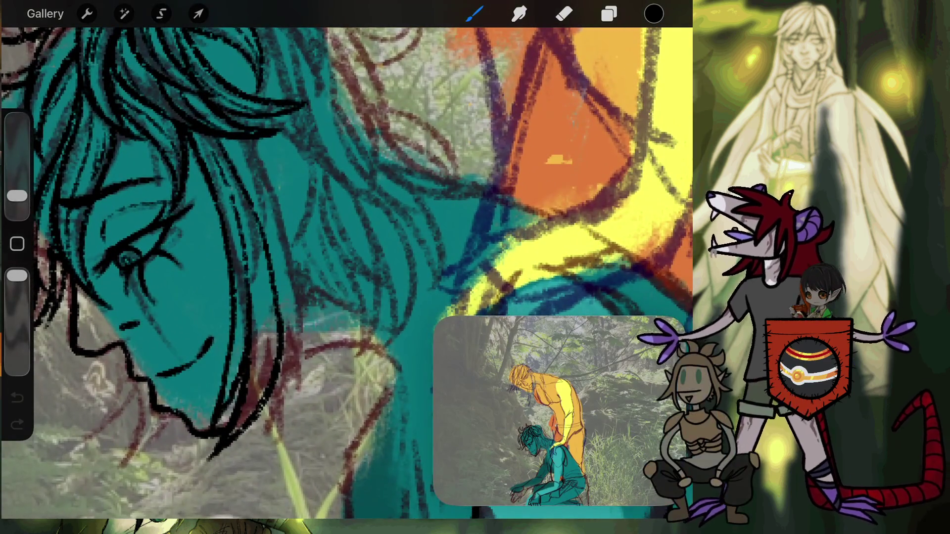
{"action": "mouse_move", "coordinate": [233, 136]}
{"action": "left_mouse_down"}
{"action": "mouse_move", "coordinate": [266, 172]}
{"action": "mouse_move", "coordinate": [297, 307]}
{"action": "left_mouse_up"}
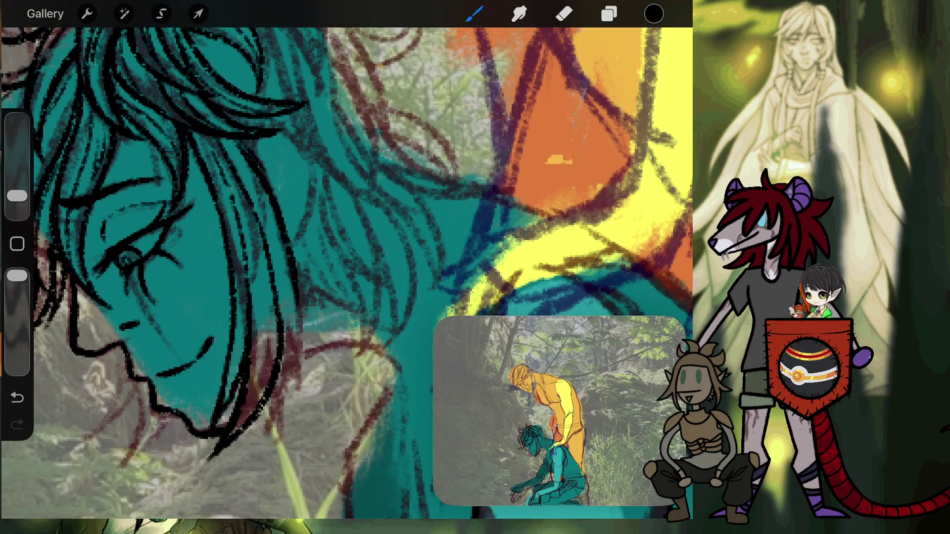
{"action": "key", "text": "ctrl+z"}
{"action": "left_click_drag", "start_coordinate": [238, 147], "coordinate": [300, 388]}
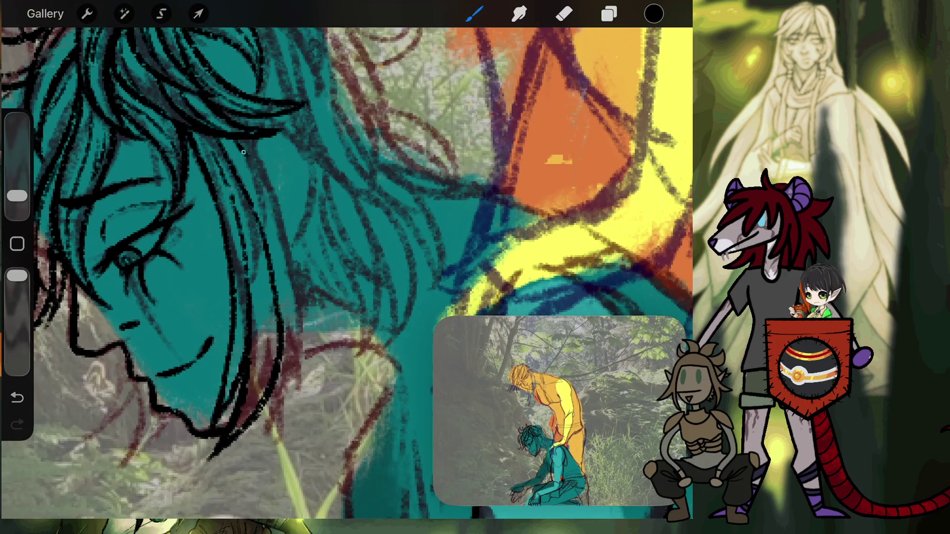
{"action": "left_click_drag", "start_coordinate": [289, 340], "coordinate": [279, 424]}
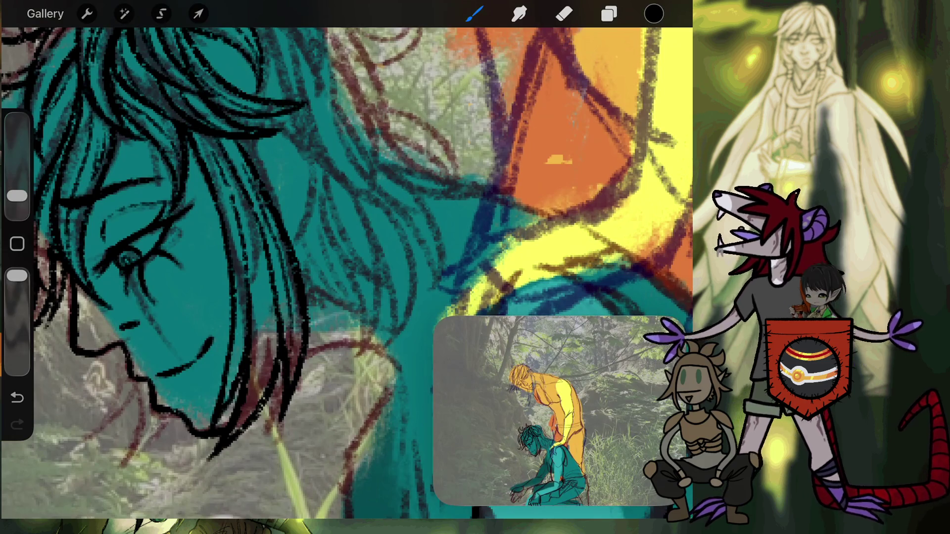
{"action": "key", "text": "ctrl+z"}
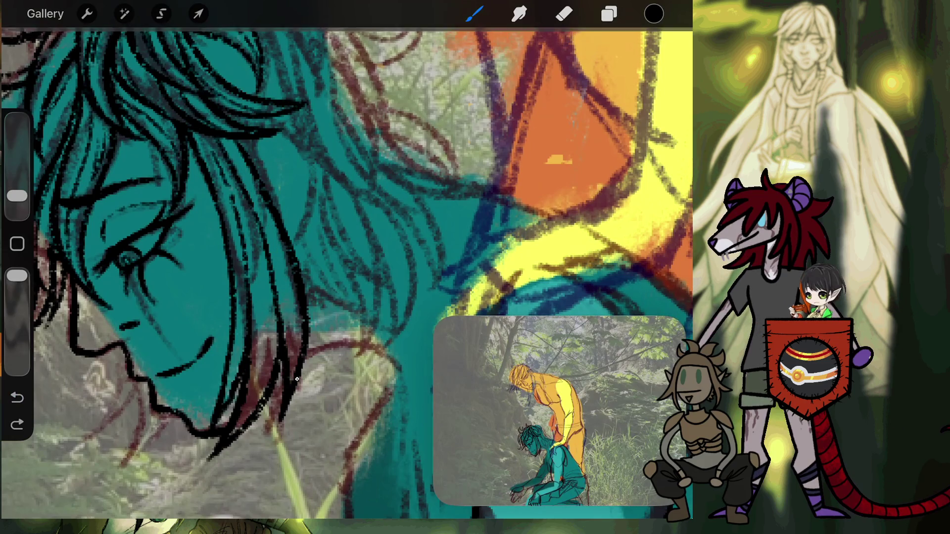
{"action": "key", "text": "ctrl+shift+z"}
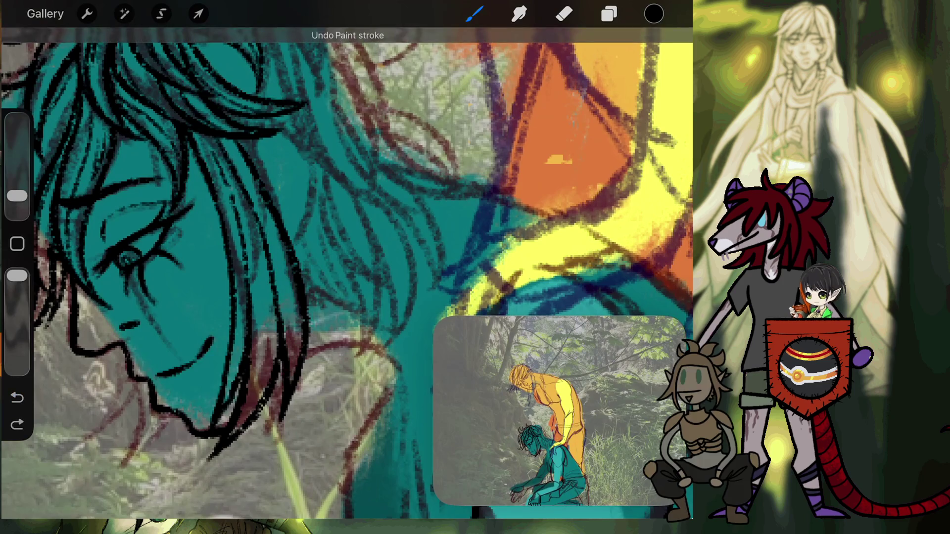
{"action": "left_click_drag", "start_coordinate": [273, 331], "coordinate": [262, 386]}
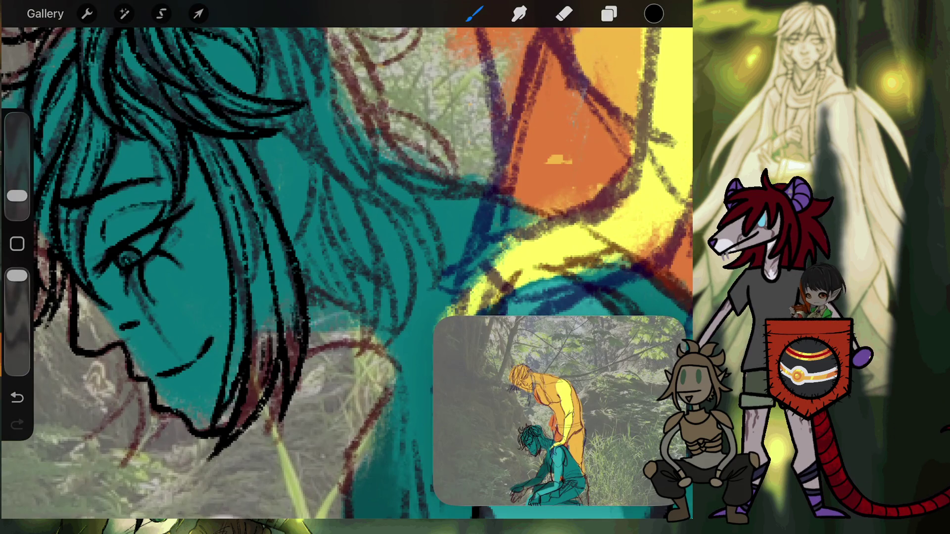
Step: Ink black hair strands down past the jaw and below the chin, redrawing one stray stroke
{"action": "scroll", "coordinate": [346, 273], "scroll_direction": "left", "scroll_amount": 5}
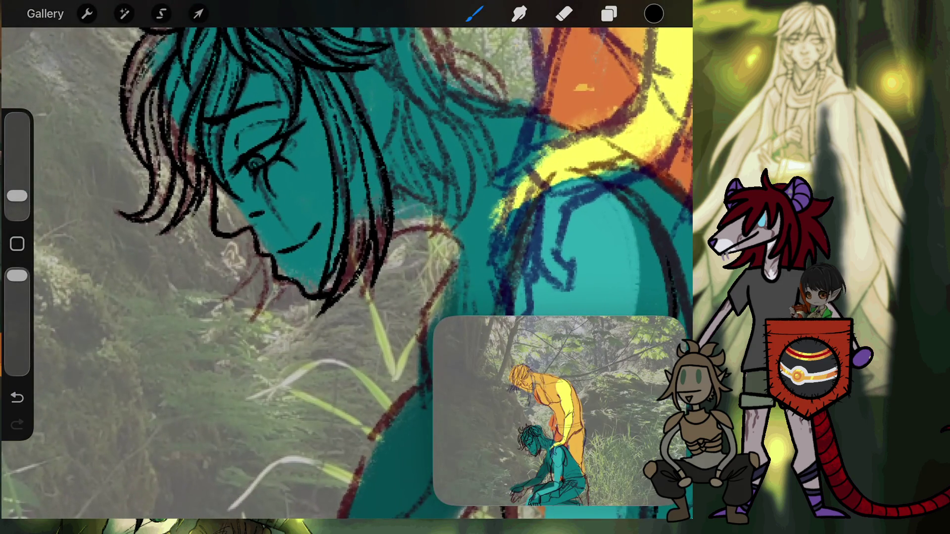
{"action": "scroll", "coordinate": [346, 272], "scroll_direction": "down", "scroll_amount": 4}
{"action": "scroll", "coordinate": [347, 272], "scroll_direction": "down", "scroll_amount": 3}
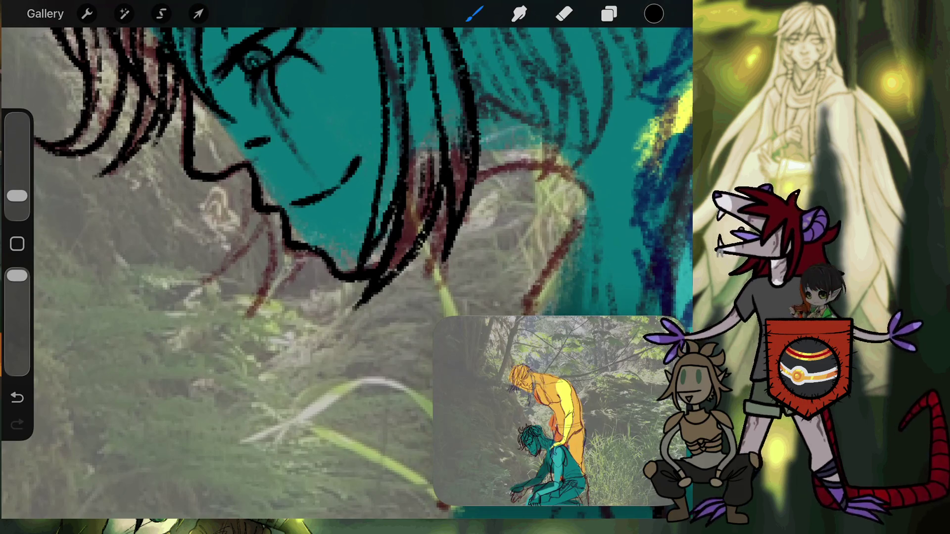
{"action": "mouse_move", "coordinate": [250, 164]}
{"action": "left_mouse_down"}
{"action": "mouse_move", "coordinate": [179, 292]}
{"action": "mouse_move", "coordinate": [269, 215]}
{"action": "left_mouse_up"}
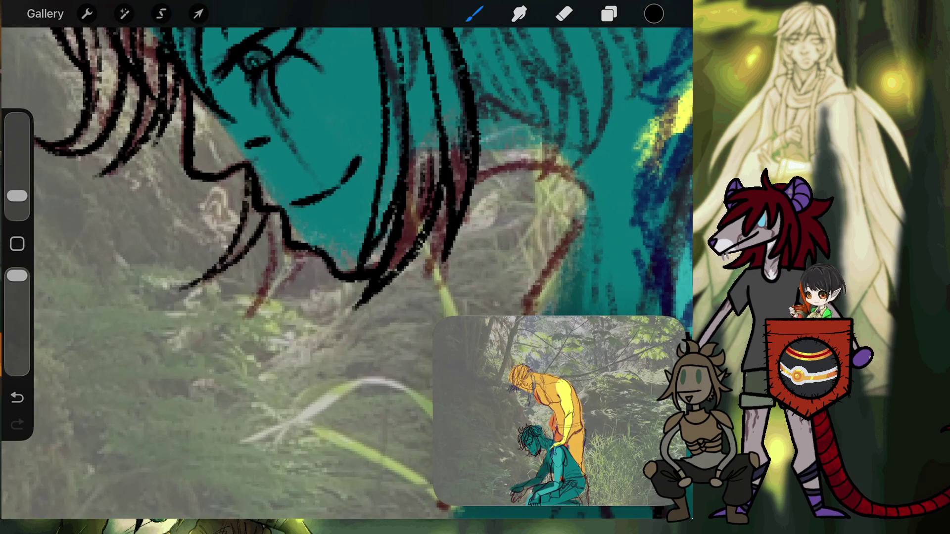
{"action": "left_click_drag", "start_coordinate": [266, 213], "coordinate": [232, 346]}
{"action": "left_click", "coordinate": [18, 398]}
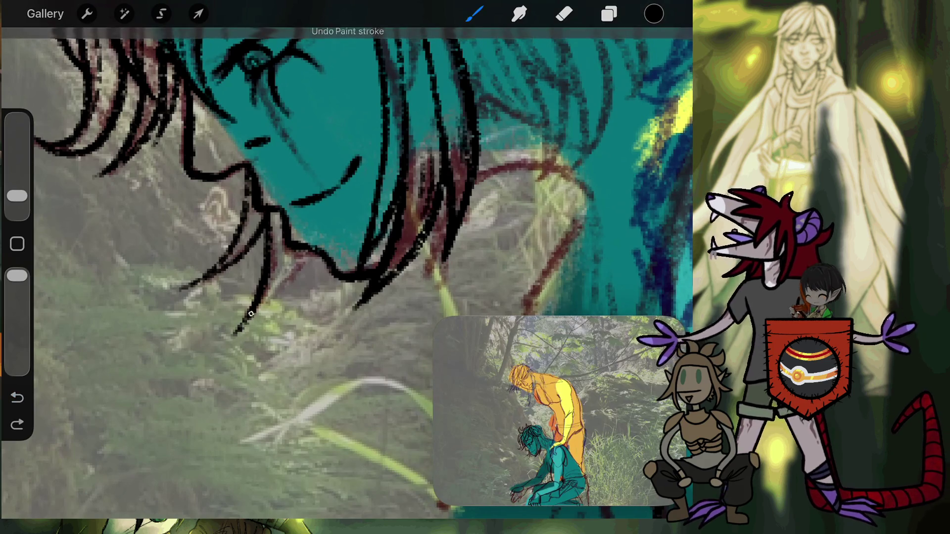
{"action": "left_click_drag", "start_coordinate": [295, 256], "coordinate": [223, 349]}
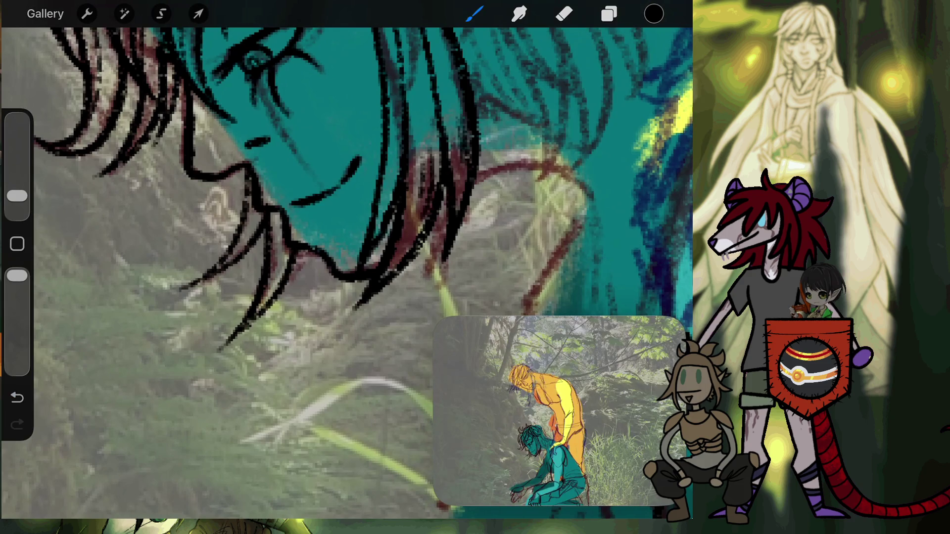
{"action": "scroll", "coordinate": [347, 268], "scroll_direction": "down", "scroll_amount": 3}
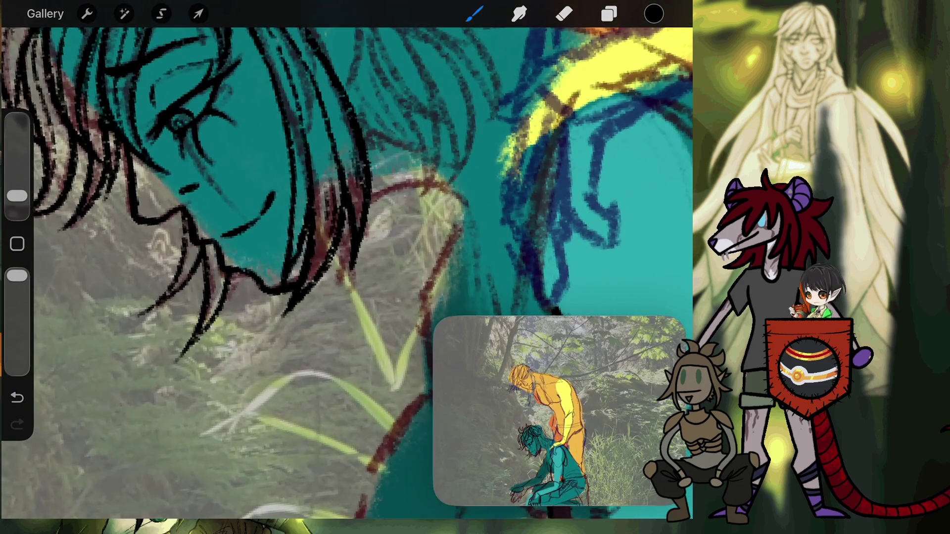
Step: Add a short black ink stroke in the hair, then zoom out to view both figures
{"action": "left_click_drag", "start_coordinate": [238, 273], "coordinate": [232, 309]}
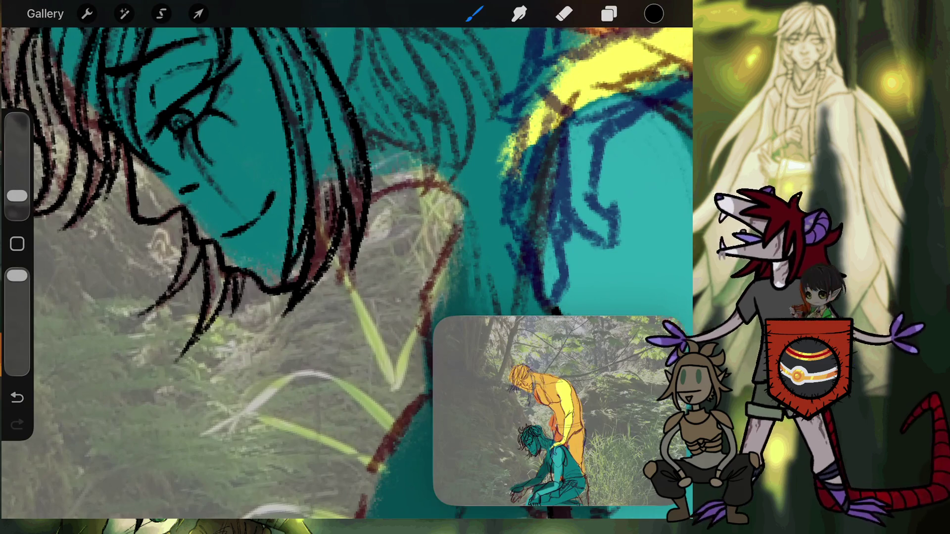
{"action": "scroll", "coordinate": [347, 272], "scroll_direction": "down", "scroll_amount": 3}
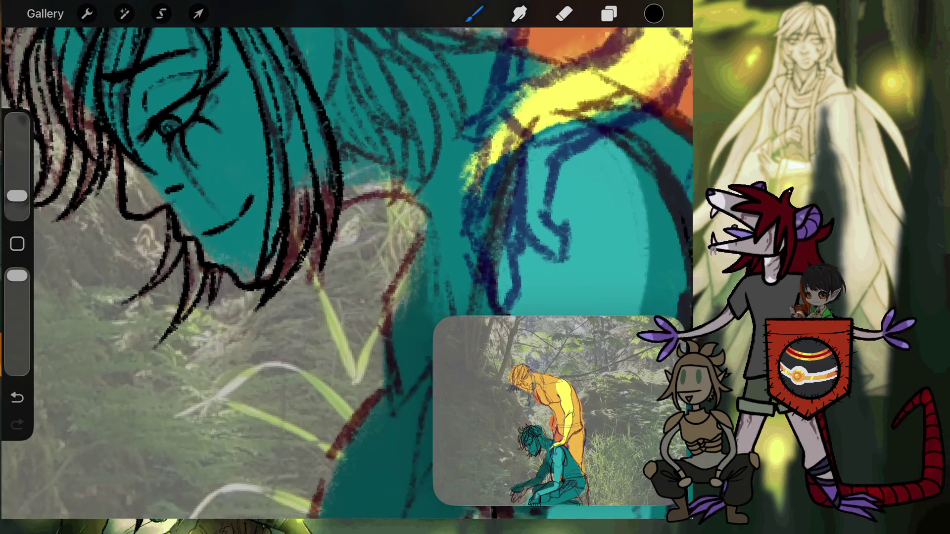
{"action": "scroll", "coordinate": [346, 272], "scroll_direction": "down", "scroll_amount": 3}
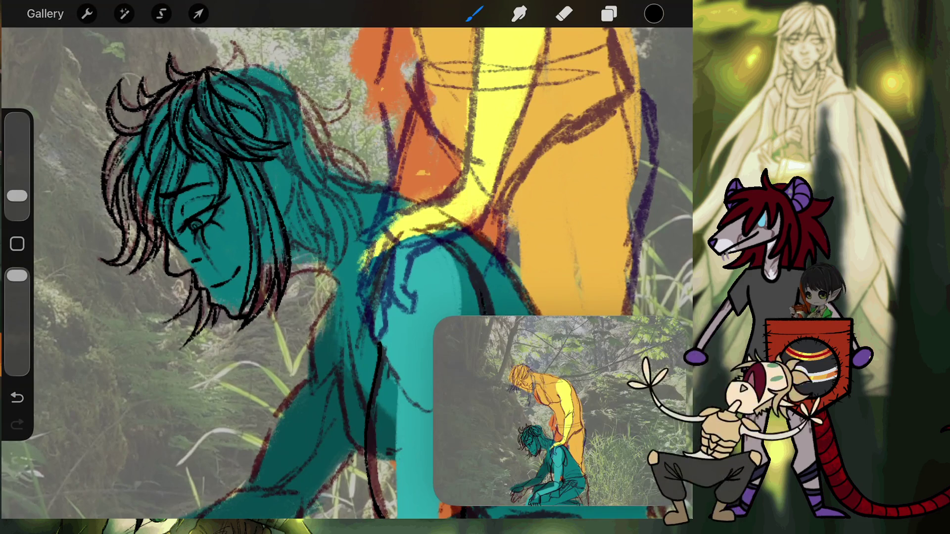
{"action": "scroll", "coordinate": [148, 238], "scroll_direction": "up", "scroll_amount": 5}
{"action": "scroll", "coordinate": [346, 247], "scroll_direction": "up", "scroll_amount": 3}
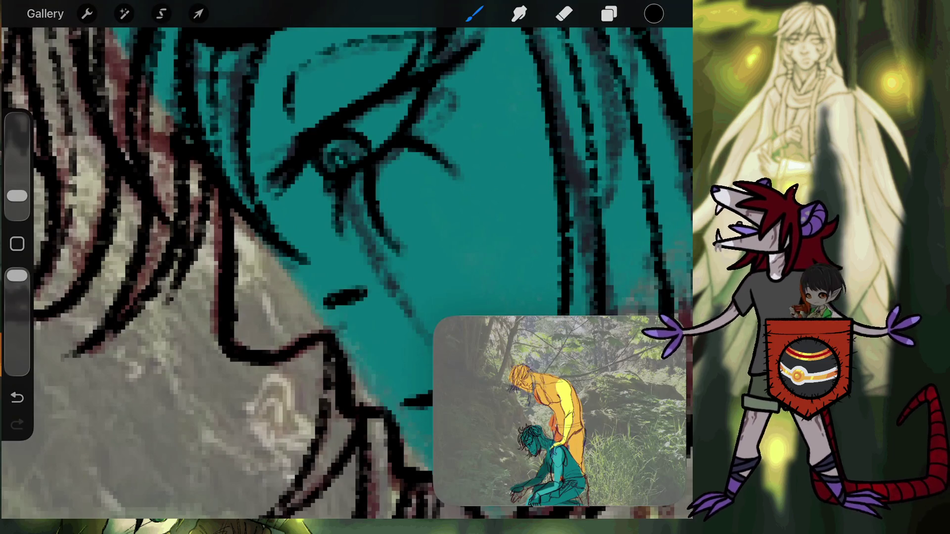
{"action": "key", "text": "e"}
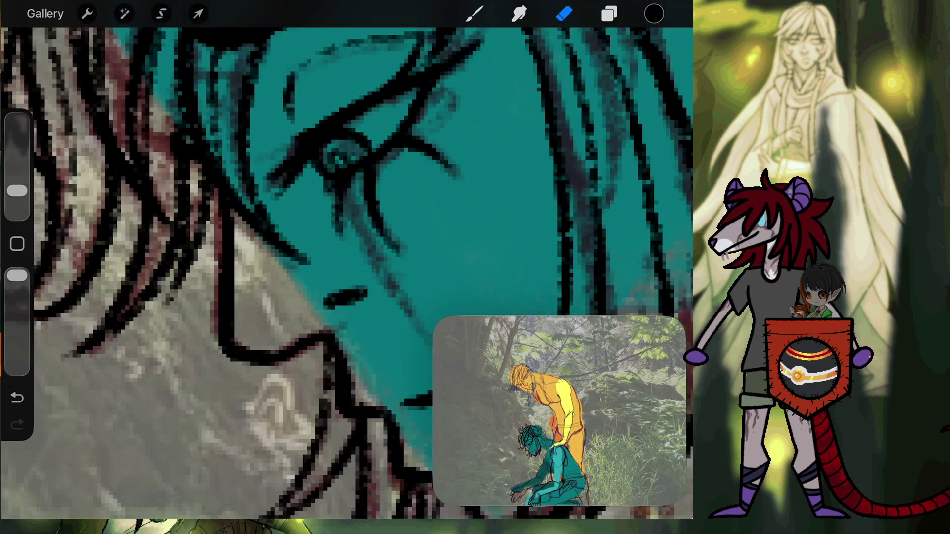
{"action": "scroll", "coordinate": [346, 272], "scroll_direction": "down", "scroll_amount": 5}
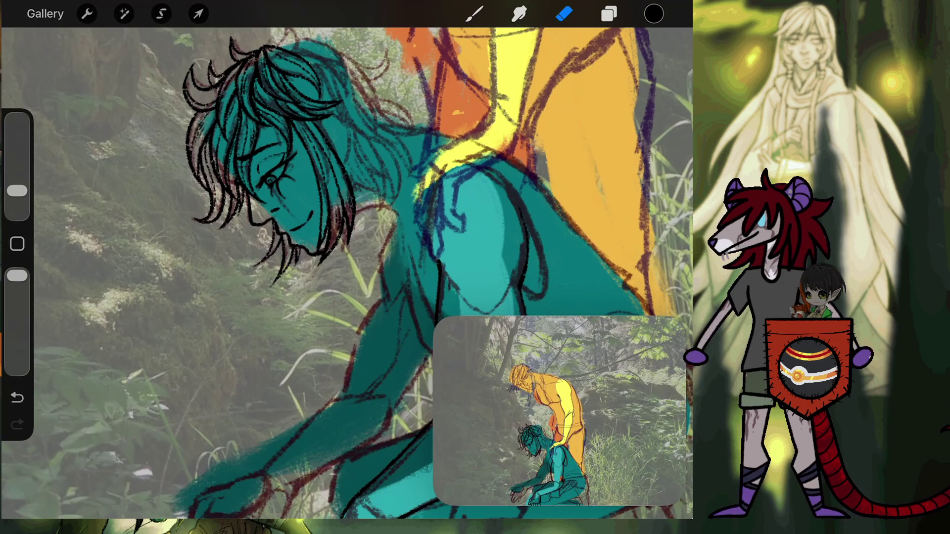
{"action": "key", "text": "b"}
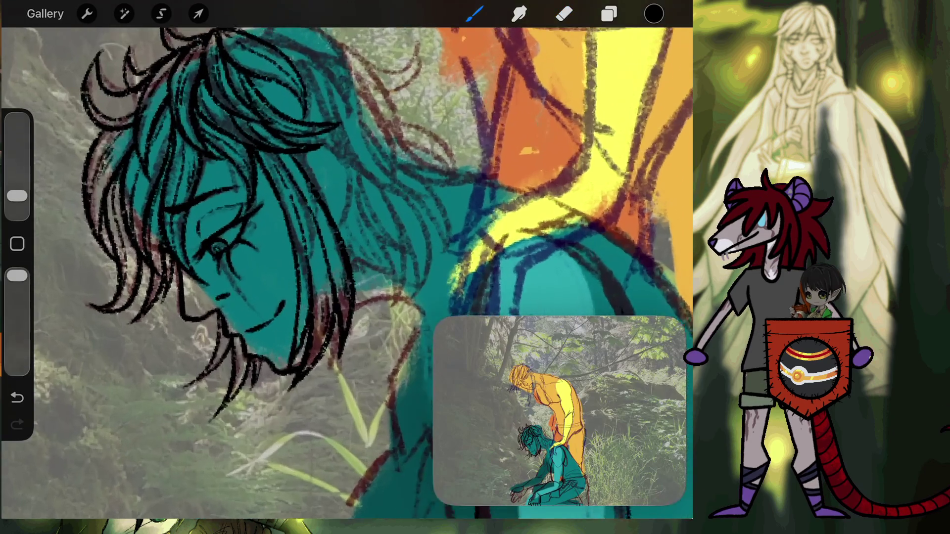
Step: Ink several more black hair strands and curves, undoing two unwanted strokes
{"action": "scroll", "coordinate": [307, 129], "scroll_direction": "up", "scroll_amount": 10}
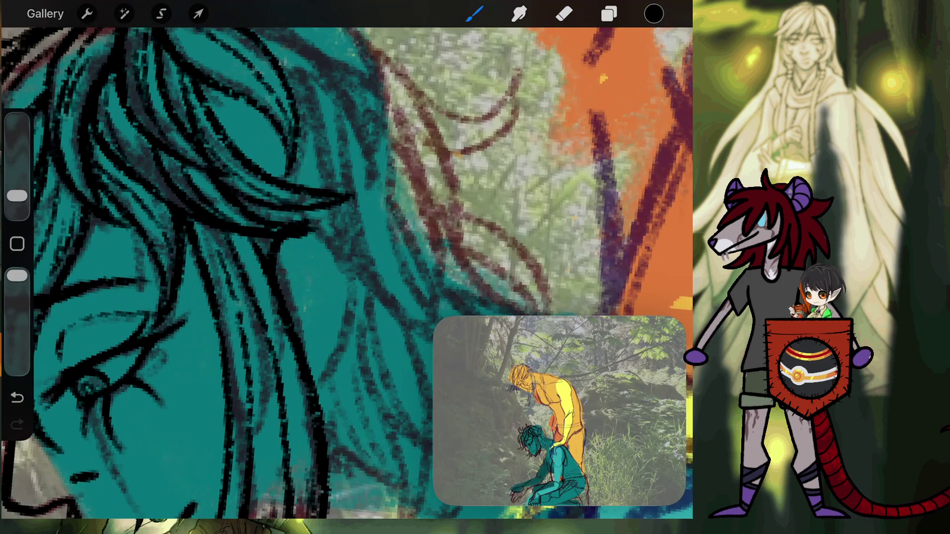
{"action": "mouse_move", "coordinate": [320, 224]}
{"action": "left_mouse_down"}
{"action": "mouse_move", "coordinate": [338, 350]}
{"action": "mouse_move", "coordinate": [320, 378]}
{"action": "left_mouse_up"}
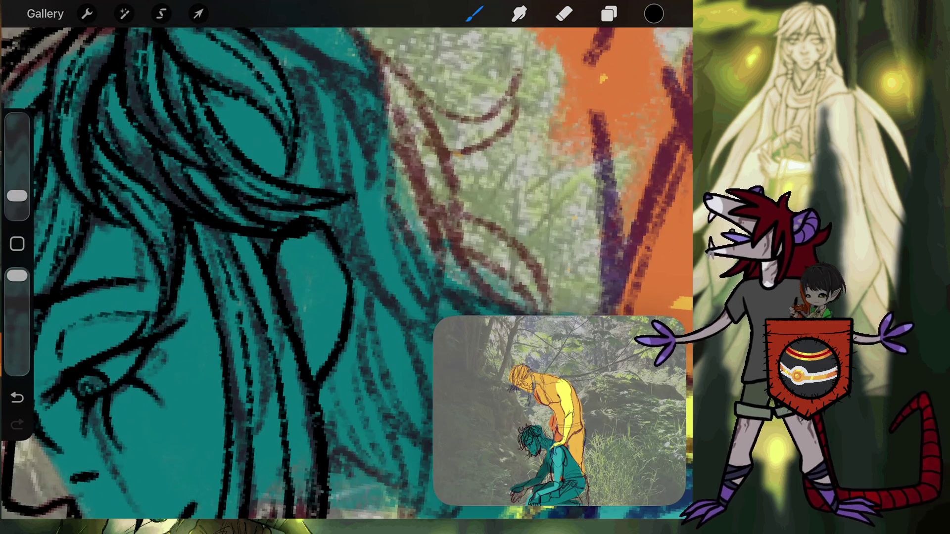
{"action": "mouse_move", "coordinate": [286, 307]}
{"action": "left_mouse_down"}
{"action": "mouse_move", "coordinate": [301, 241]}
{"action": "mouse_move", "coordinate": [324, 244]}
{"action": "left_mouse_up"}
{"action": "left_click_drag", "start_coordinate": [287, 303], "coordinate": [312, 369]}
{"action": "key", "text": "ctrl+z"}
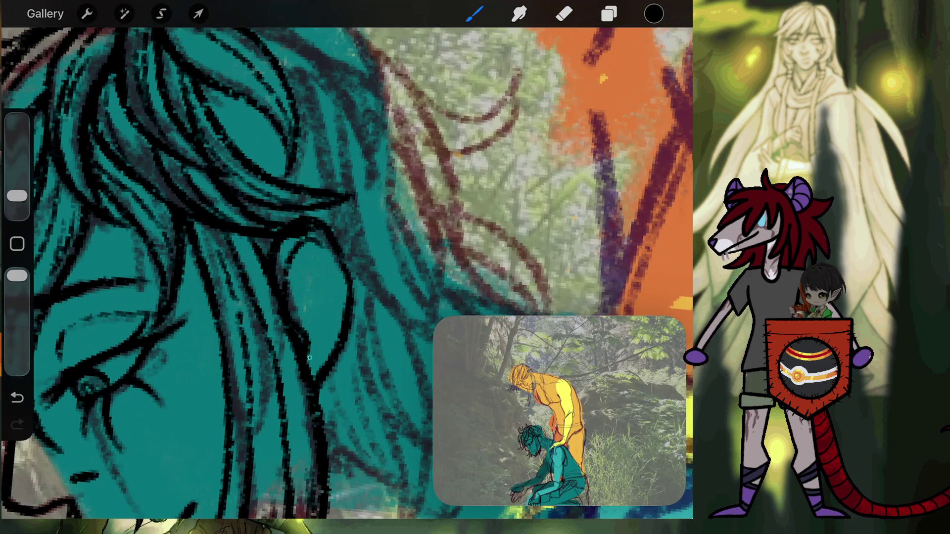
{"action": "left_click_drag", "start_coordinate": [309, 356], "coordinate": [340, 319]}
{"action": "left_click_drag", "start_coordinate": [297, 275], "coordinate": [326, 293]}
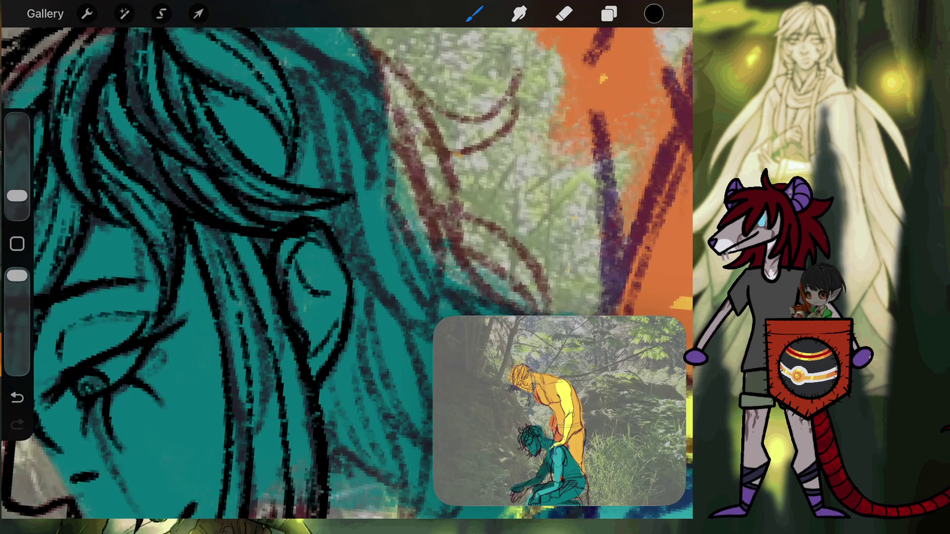
{"action": "scroll", "coordinate": [347, 272], "scroll_direction": "down", "scroll_amount": 5}
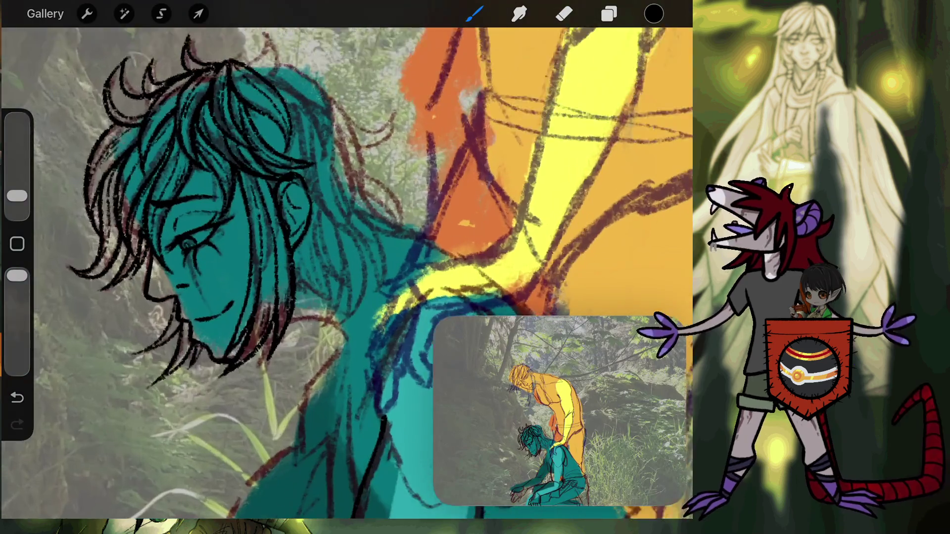
{"action": "scroll", "coordinate": [346, 198], "scroll_direction": "up", "scroll_amount": 5}
{"action": "key", "text": "ctrl+z"}
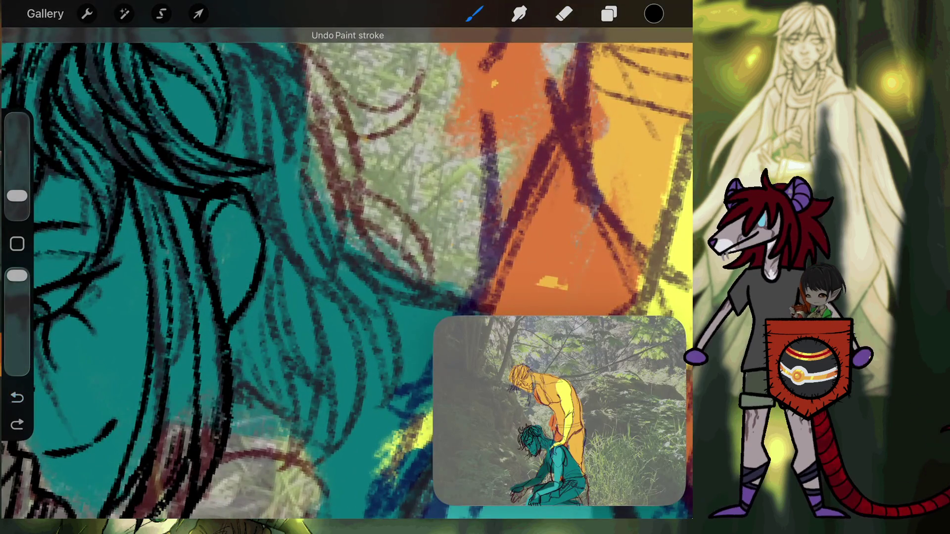
{"action": "scroll", "coordinate": [223, 247], "scroll_direction": "up", "scroll_amount": 3}
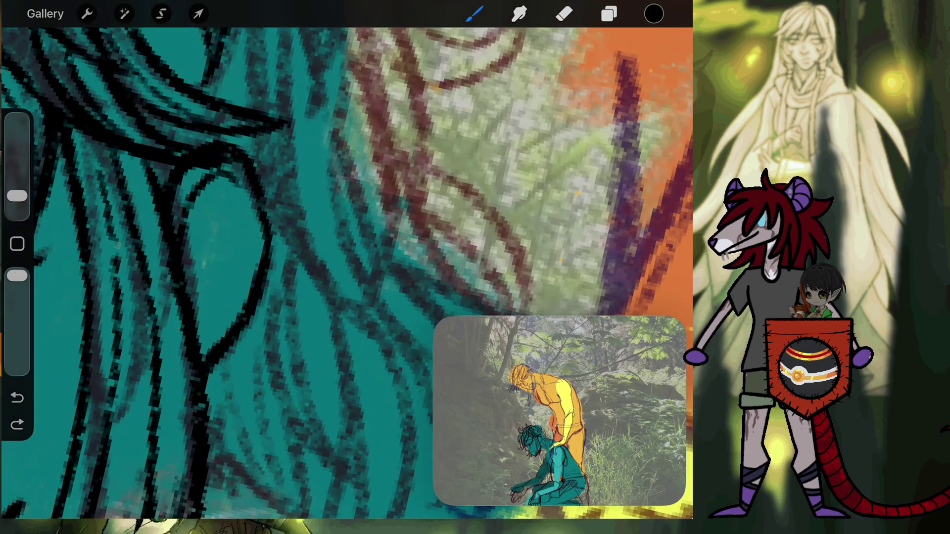
Step: Outline the teardrop-shaped gap in the hair and fill it with diagonal hatching
{"action": "left_click_drag", "start_coordinate": [176, 259], "coordinate": [206, 308]}
{"action": "left_click_drag", "start_coordinate": [203, 340], "coordinate": [195, 350]}
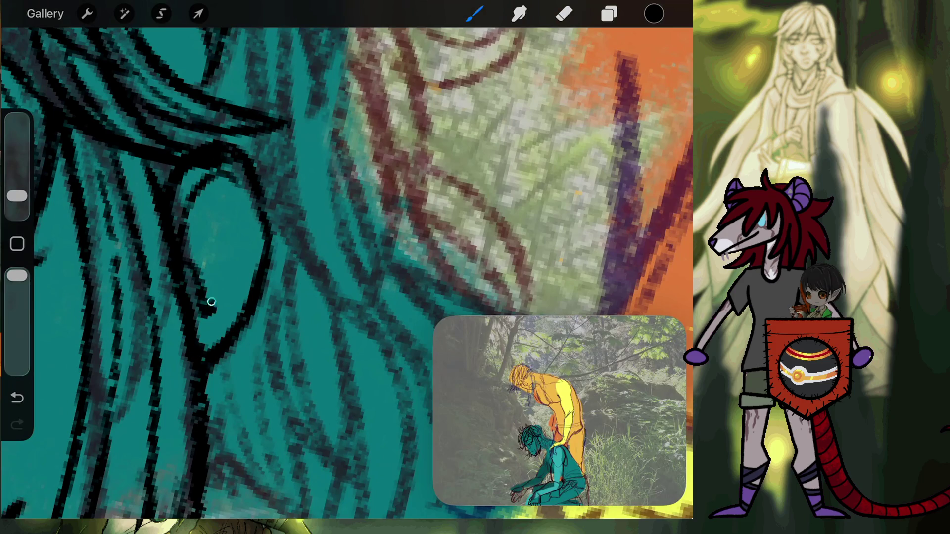
{"action": "left_click_drag", "start_coordinate": [211, 311], "coordinate": [253, 230]}
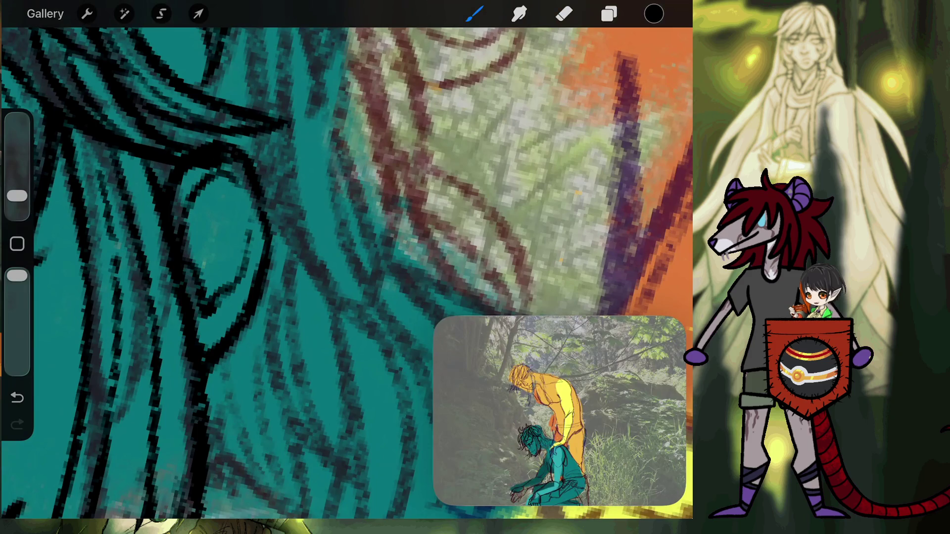
{"action": "left_click_drag", "start_coordinate": [202, 196], "coordinate": [229, 255]}
{"action": "left_click_drag", "start_coordinate": [189, 230], "coordinate": [223, 281]}
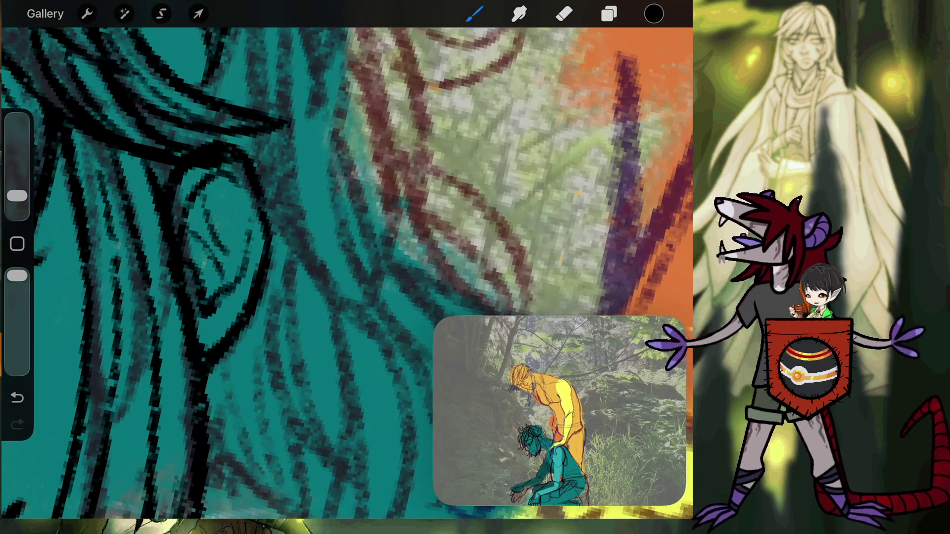